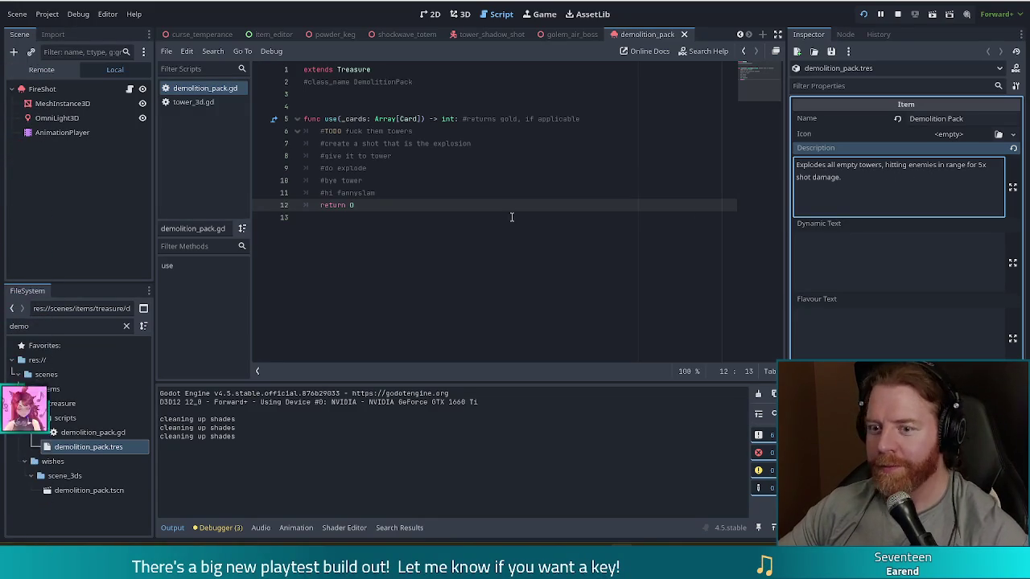
# Look over the script's explosion-shot and TODO comments and locate the demolition_pack scene file
pyautogui.click(291, 219)
pyautogui.click(499, 143)
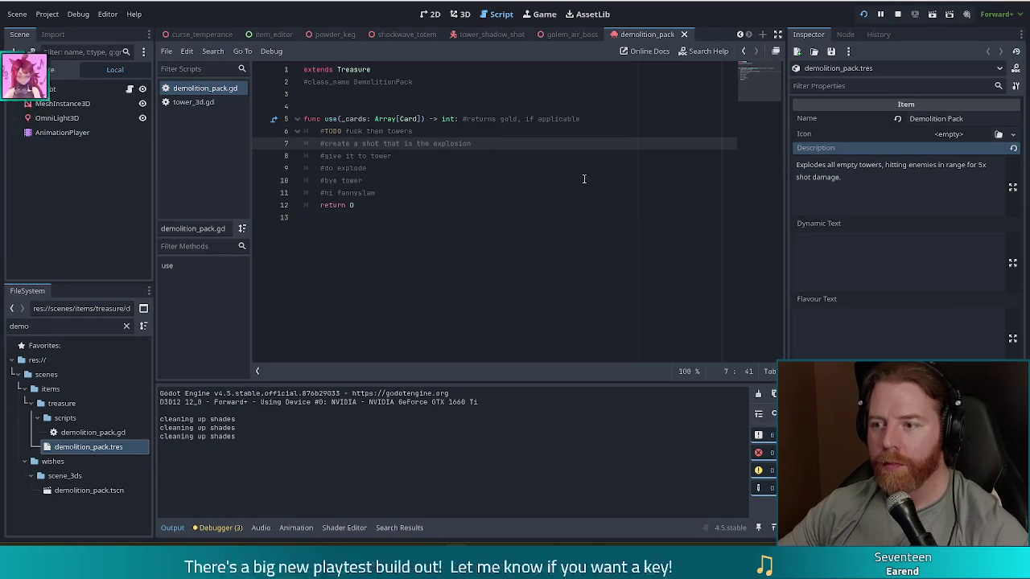
pyautogui.click(86, 492)
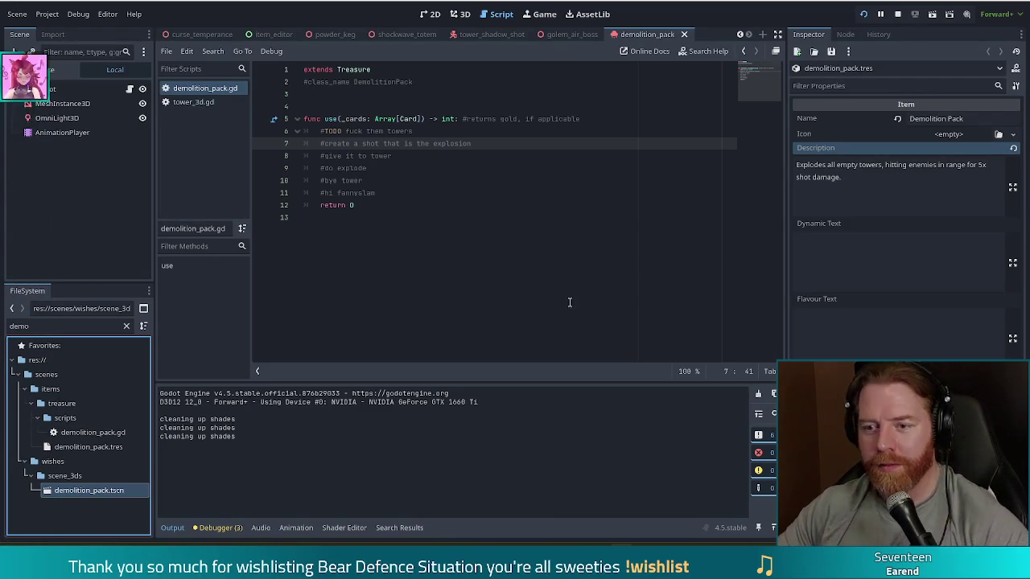
pyautogui.click(444, 134)
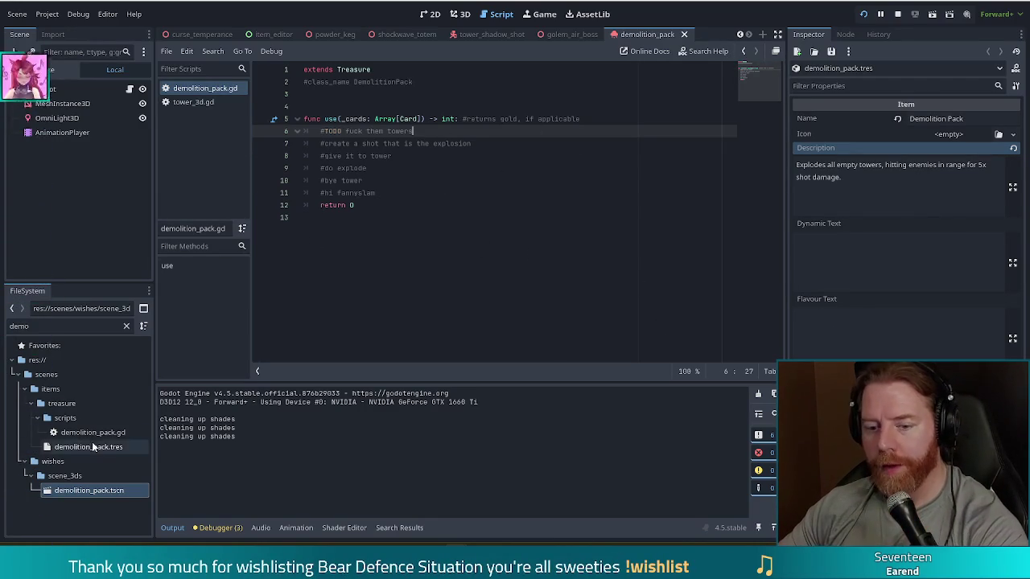
# In the 3D view, rename the FireShot root node to DemolitionPack
pyautogui.click(460, 13)
pyautogui.click(76, 90)
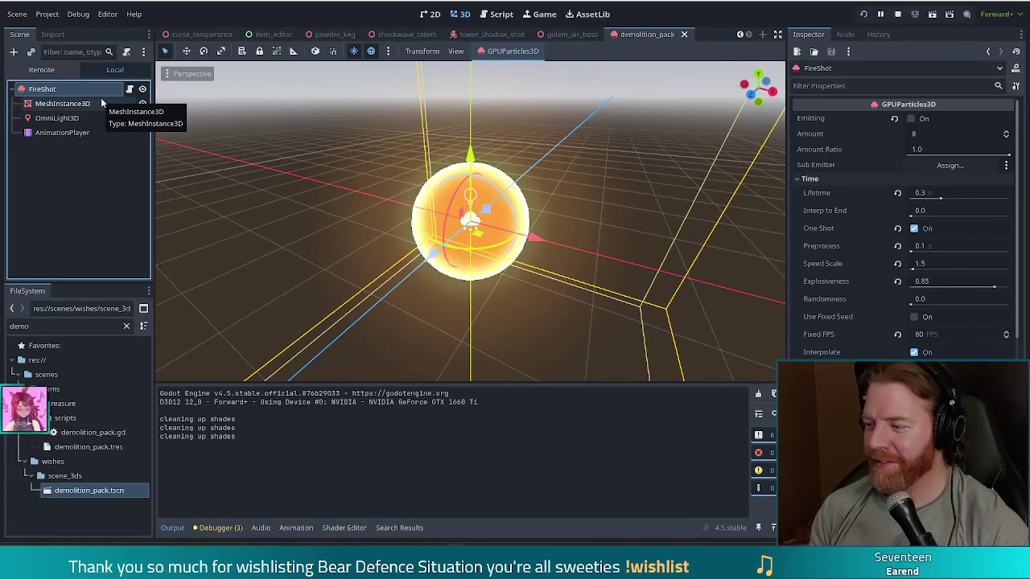
pyautogui.press('F2')
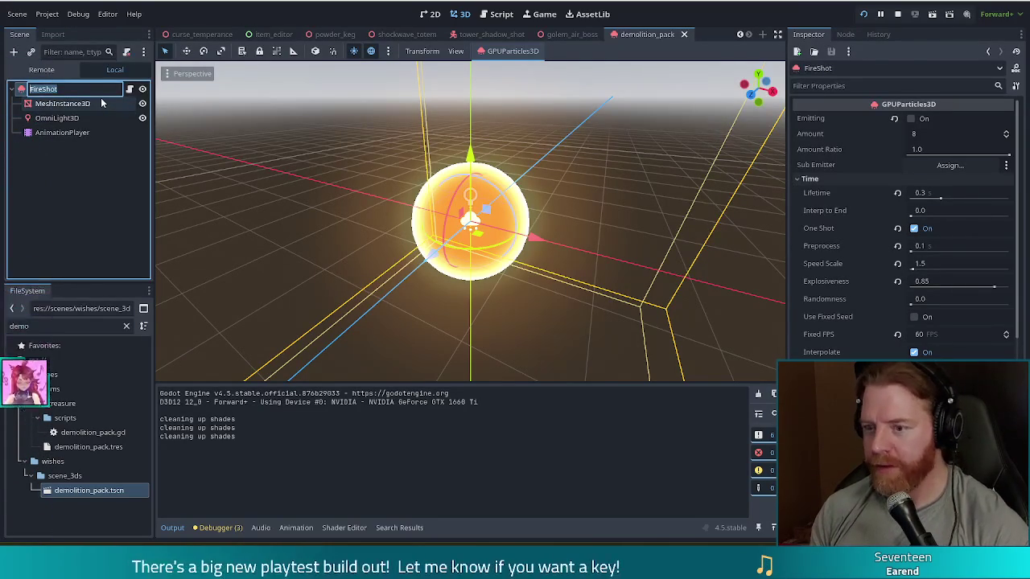
pyautogui.write('DemolitionPack')
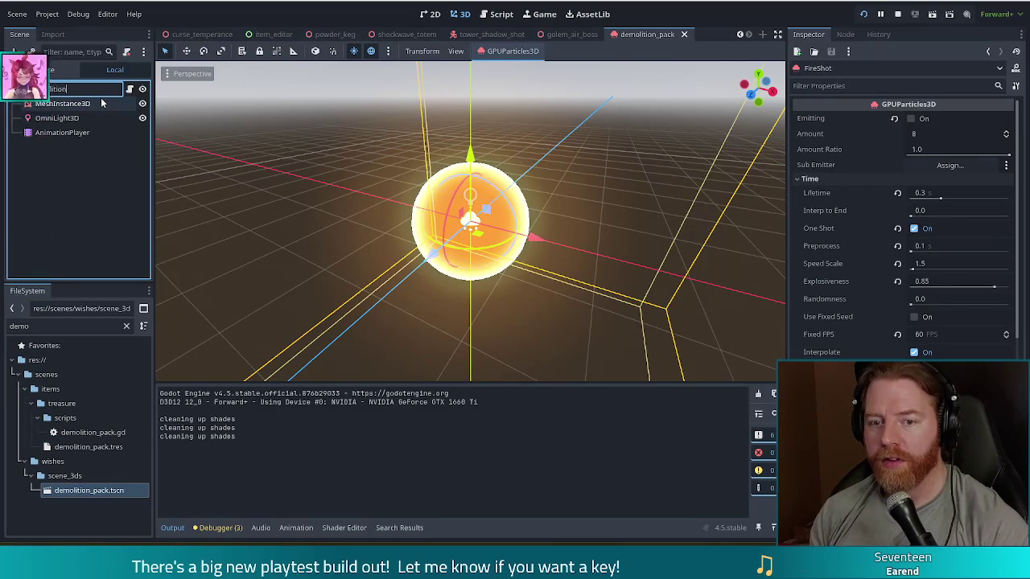
pyautogui.press('Return')
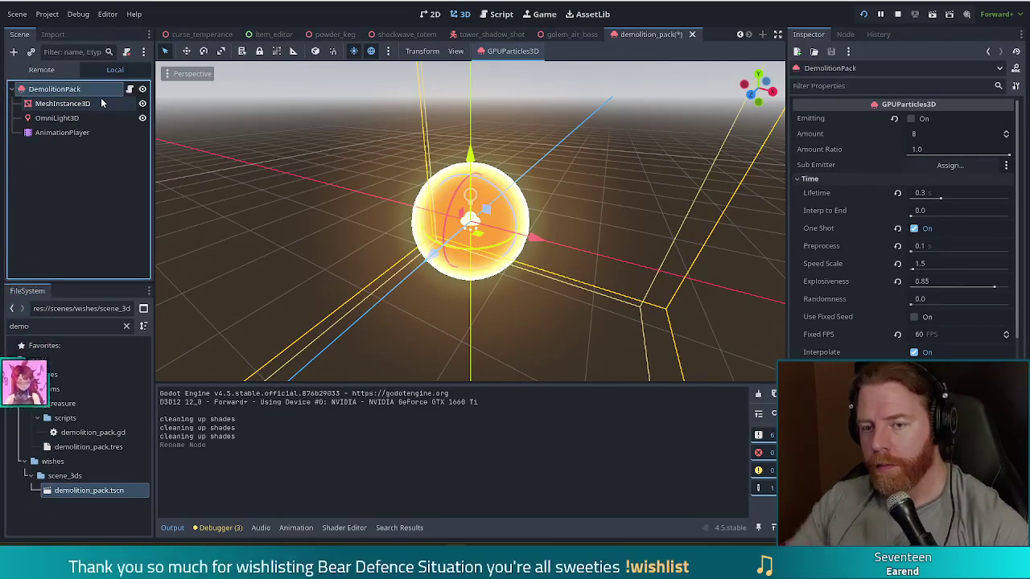
# Open the tower_hit.gd script attached to the DemolitionPack root node
pyautogui.rightClick(106, 92)
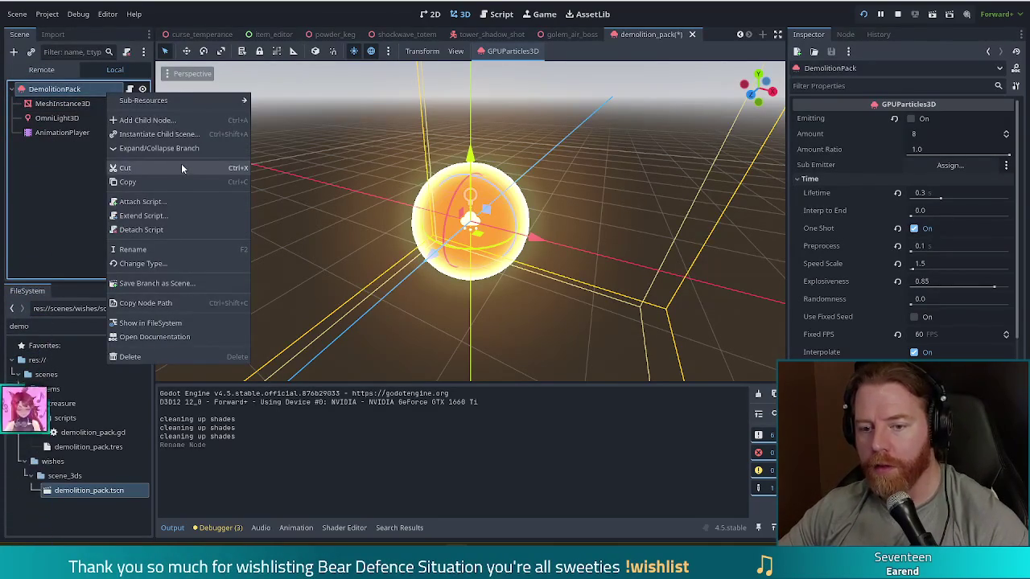
pyautogui.click(76, 198)
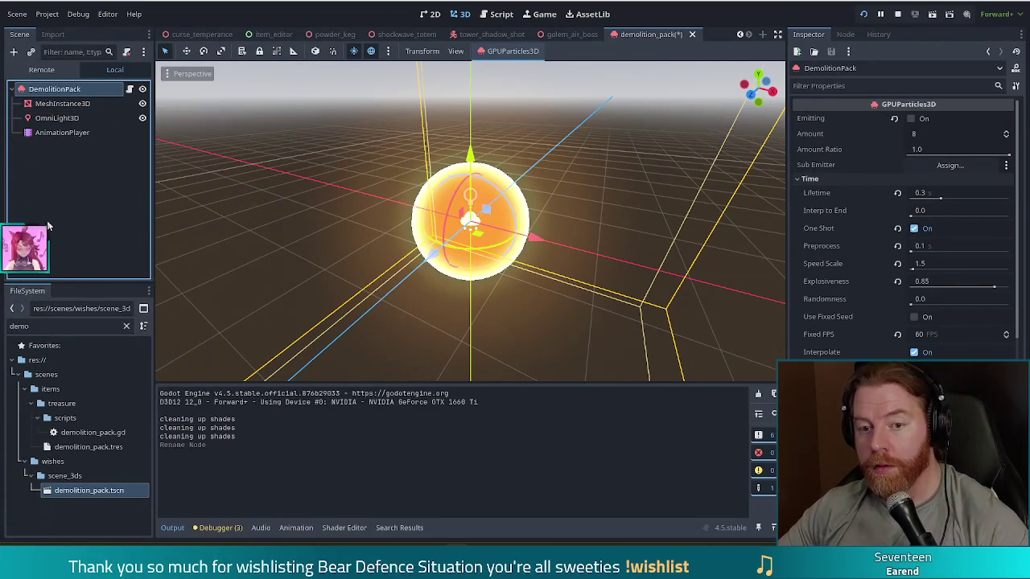
pyautogui.click(130, 90)
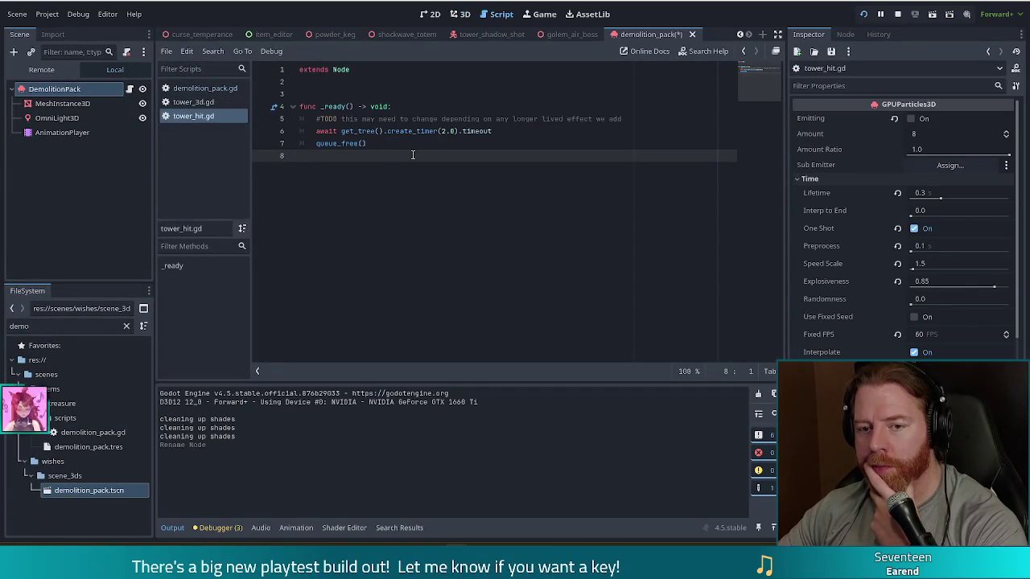
# Check _release_shot in tower_3d.gd, then save the renamed DemolitionPack scene from the 3D view
pyautogui.hotkey('alt', 'Left')
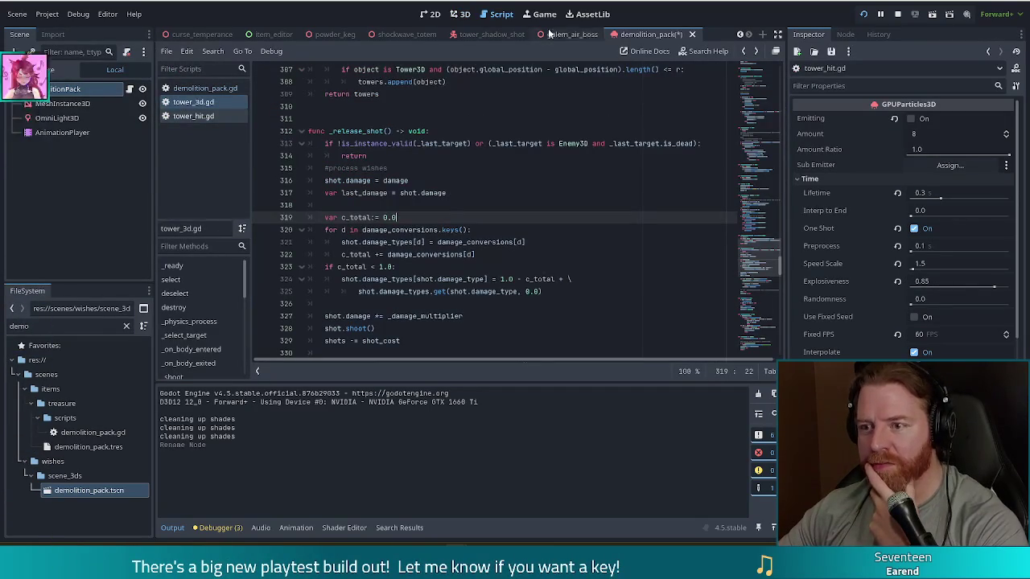
pyautogui.click(460, 14)
pyautogui.click(114, 211)
pyautogui.hotkey('ctrl', 's')
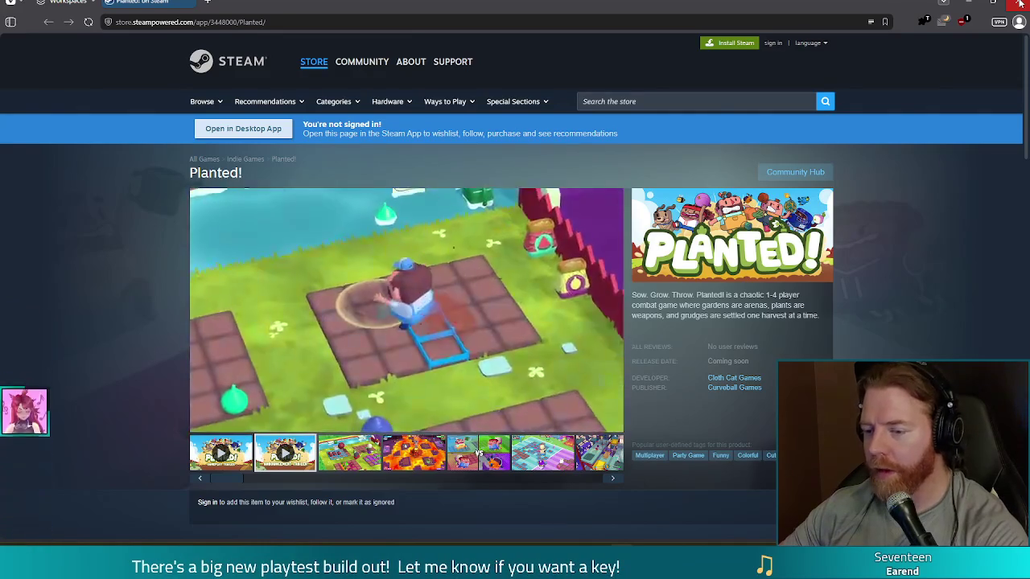
# Close the Planted! Steam store browser window to get back to Godot
pyautogui.click(1020, 4)
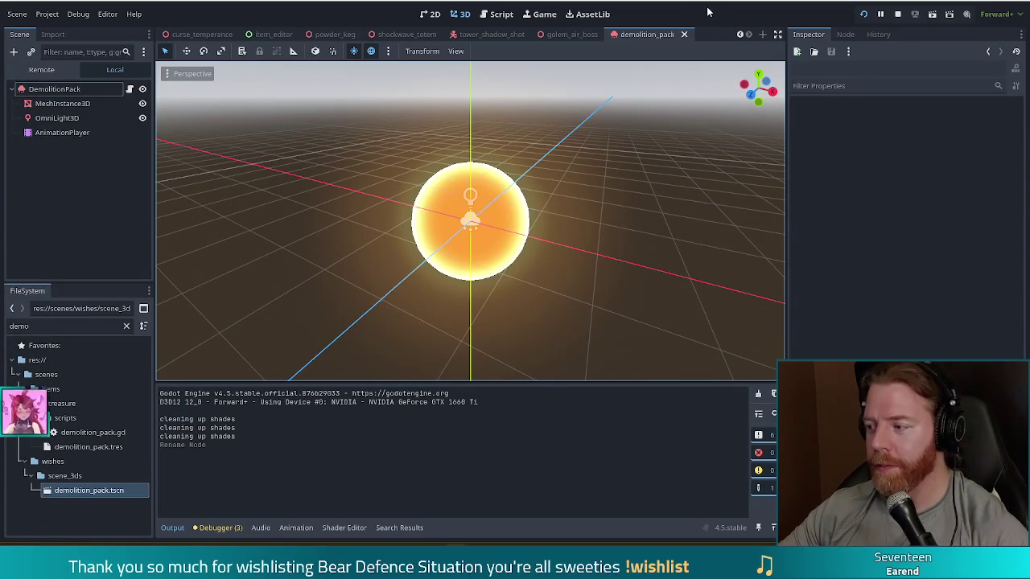
# Orbit the 3D view down onto the glowing sphere, then return to the tower_3d.gd script
pyautogui.moveTo(616, 219)
pyautogui.mouseDown()
pyautogui.moveTo(635, 338)
pyautogui.moveTo(674, 333)
pyautogui.moveTo(584, 205)
pyautogui.moveTo(588, 244)
pyautogui.moveTo(669, 287)
pyautogui.moveTo(598, 201)
pyautogui.moveTo(589, 265)
pyautogui.moveTo(591, 166)
pyautogui.moveTo(578, 175)
pyautogui.mouseUp()
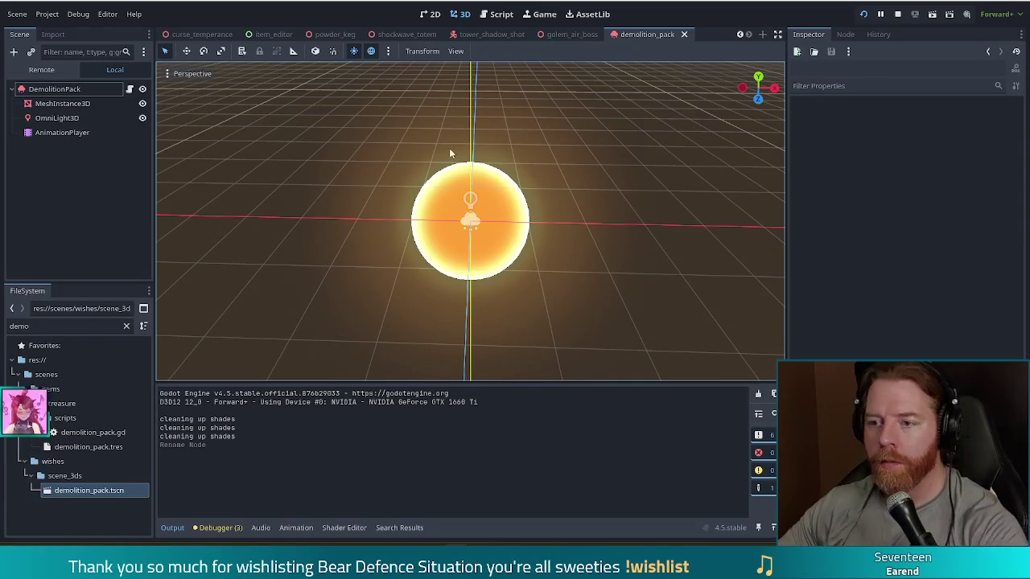
pyautogui.click(502, 15)
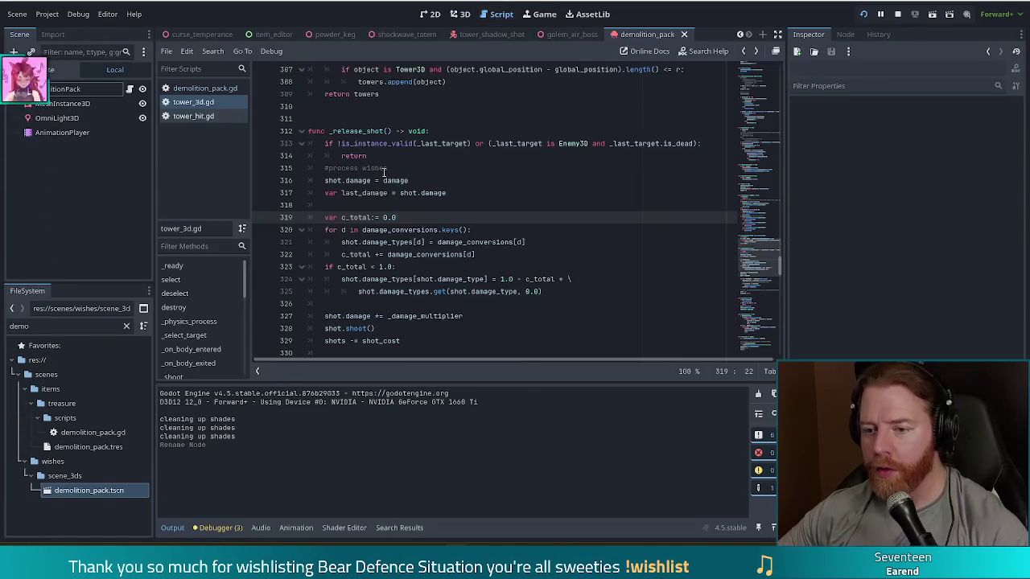
# Open demolition_pack.gd, review its plan comments, and filter FileSystem for 'tower_sho'
pyautogui.click(202, 87)
pyautogui.click(413, 172)
pyautogui.moveTo(394, 195)
pyautogui.mouseDown()
pyautogui.moveTo(404, 195)
pyautogui.moveTo(320, 130)
pyautogui.mouseUp()
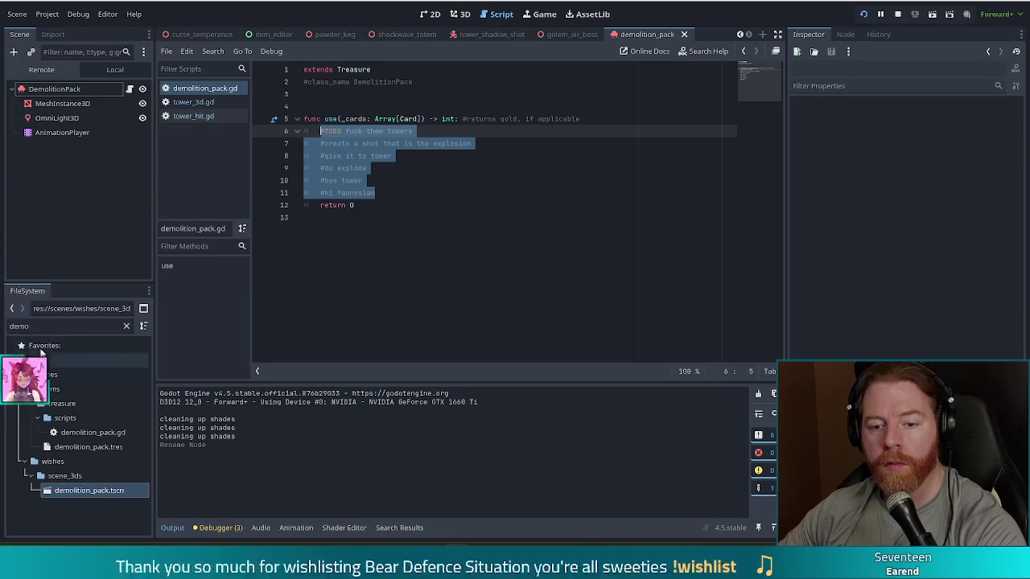
pyautogui.click(79, 326)
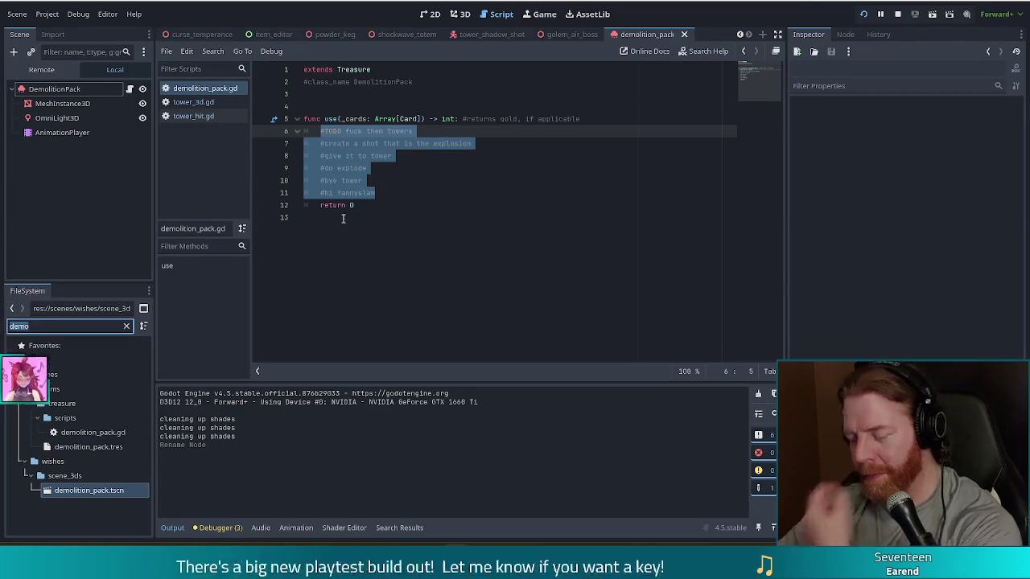
pyautogui.click(395, 193)
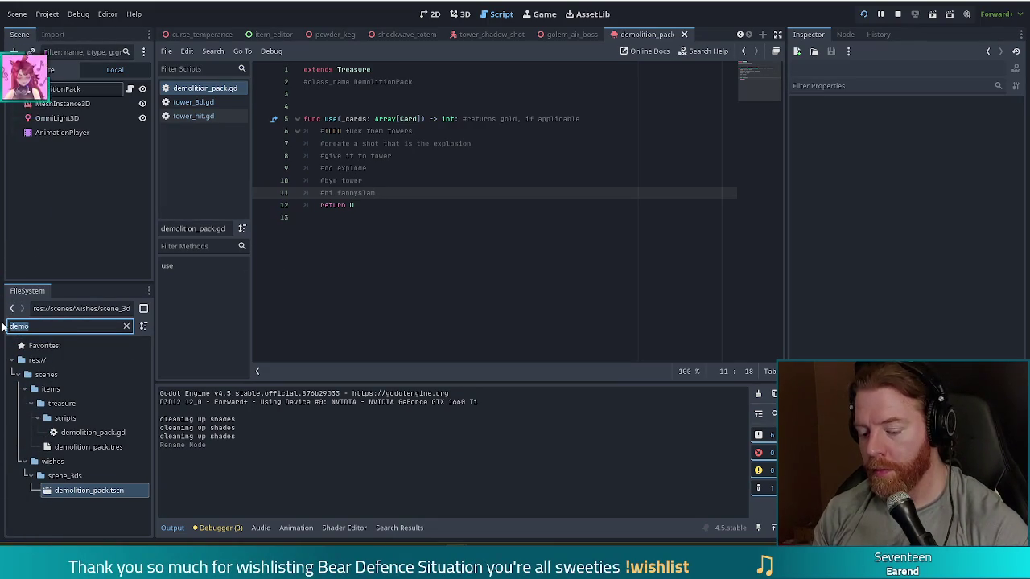
pyautogui.write('tower_sho')
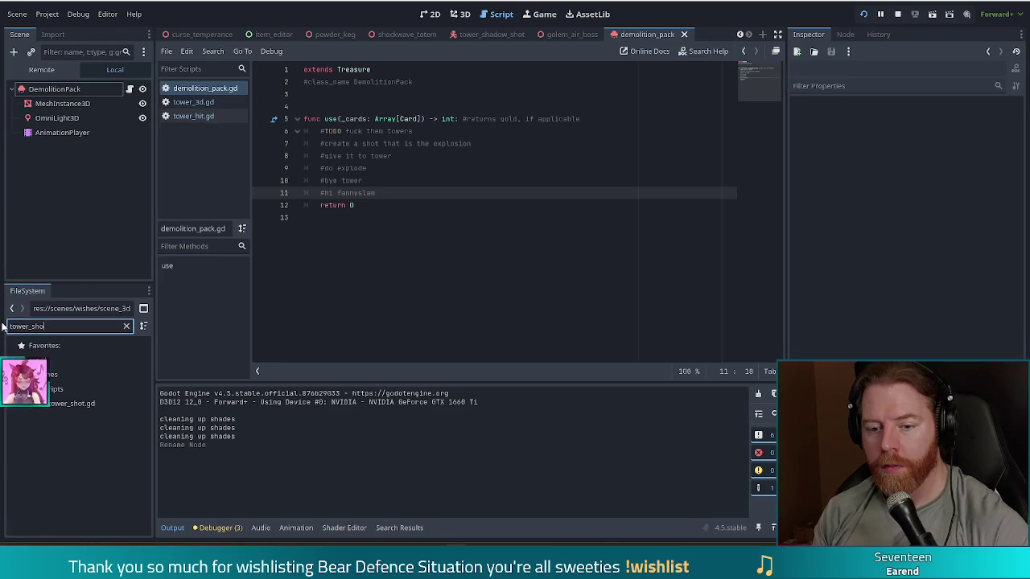
# Complete the FileSystem filter to 'tower_fire_shot', listing its .glb model, scenes and script
pyautogui.press('BackSpace')
pyautogui.press('BackSpace')
pyautogui.press('BackSpace')
pyautogui.write('fire_shot')
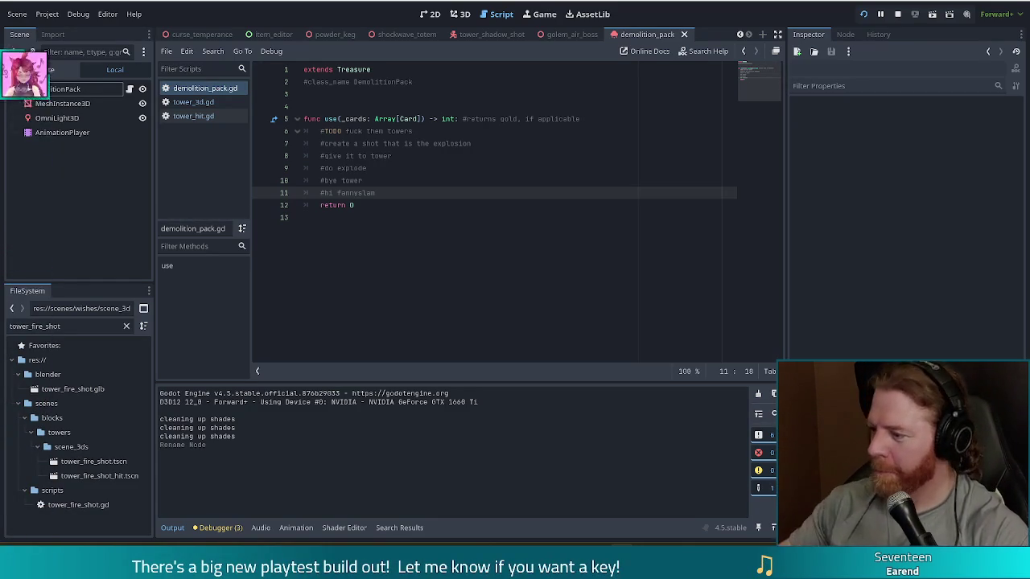
pyautogui.click(387, 184)
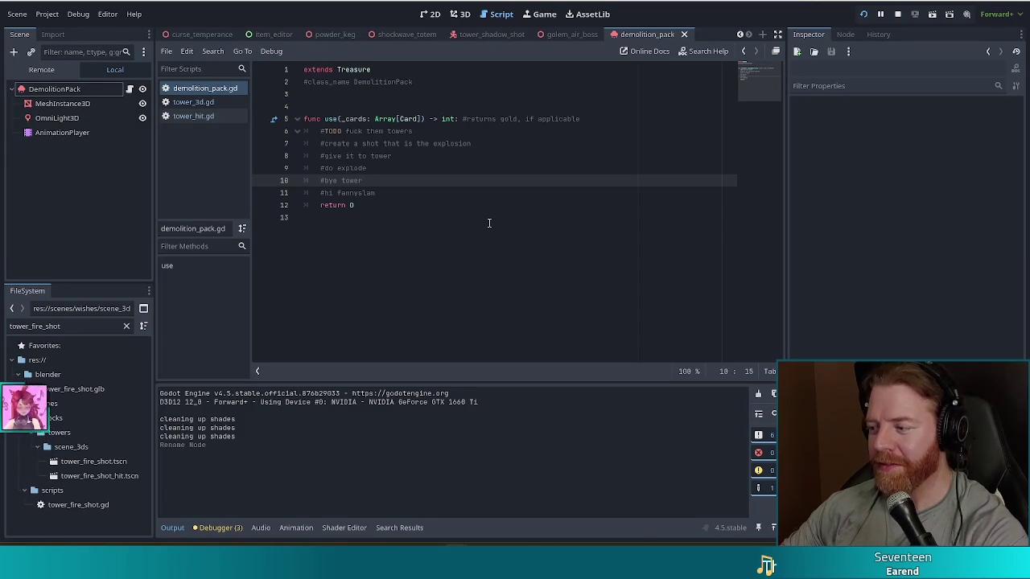
# Open tower_fire_shot.tscn, select its TowerFireShot root, and view the tower_fire_shot.gd script
pyautogui.click(434, 211)
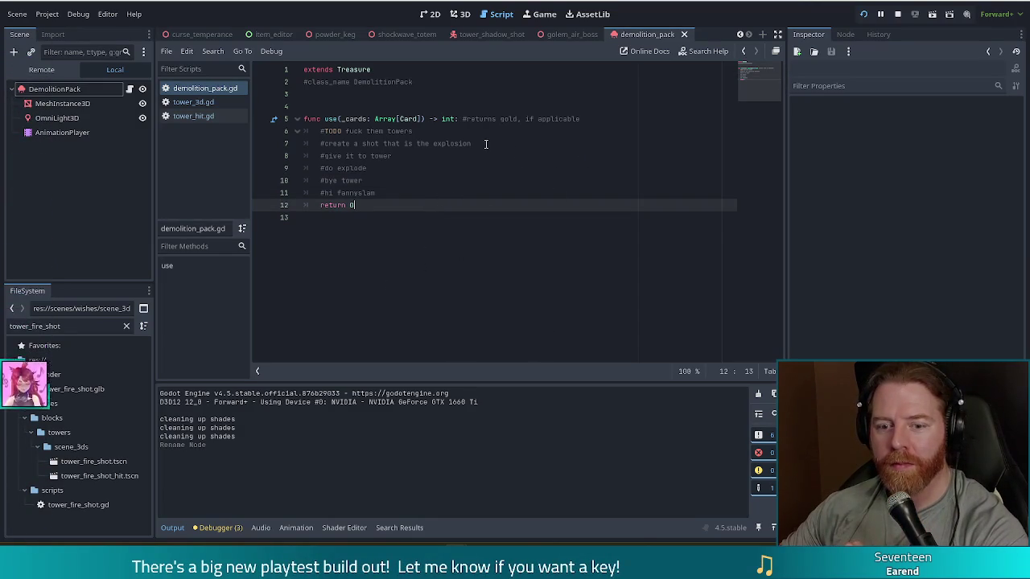
pyautogui.doubleClick(93, 461)
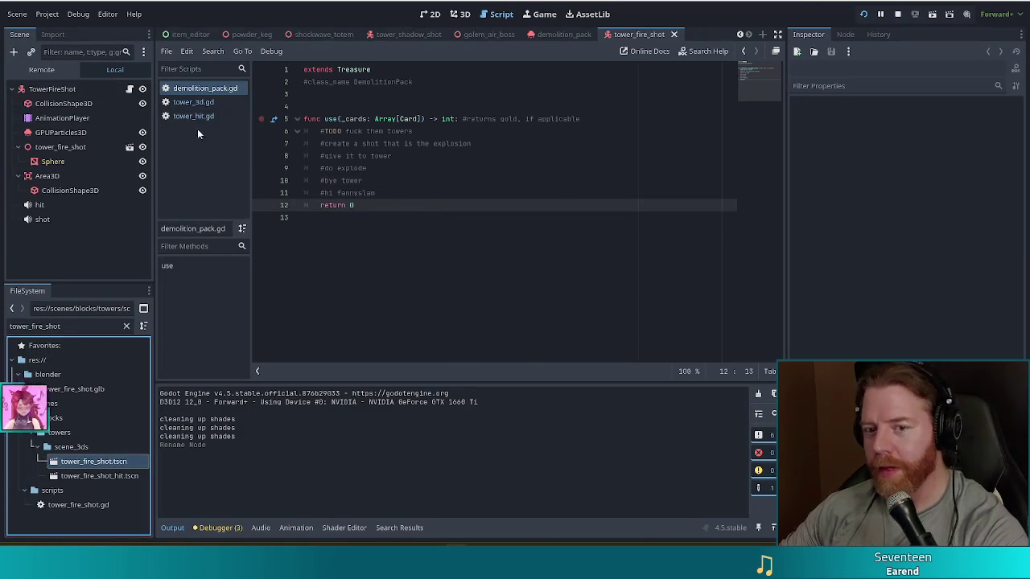
pyautogui.click(71, 89)
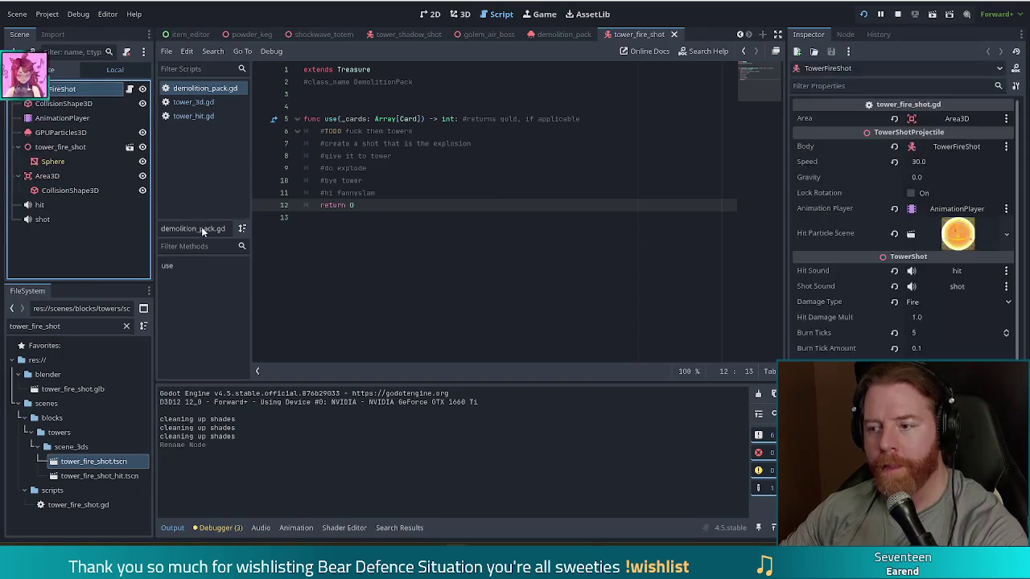
pyautogui.click(430, 14)
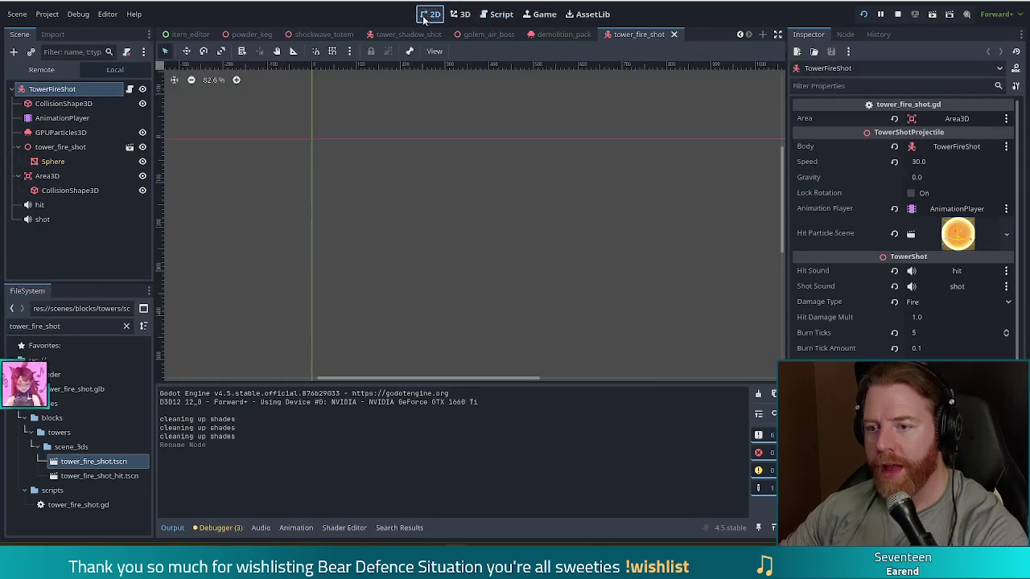
pyautogui.click(512, 14)
pyautogui.click(129, 89)
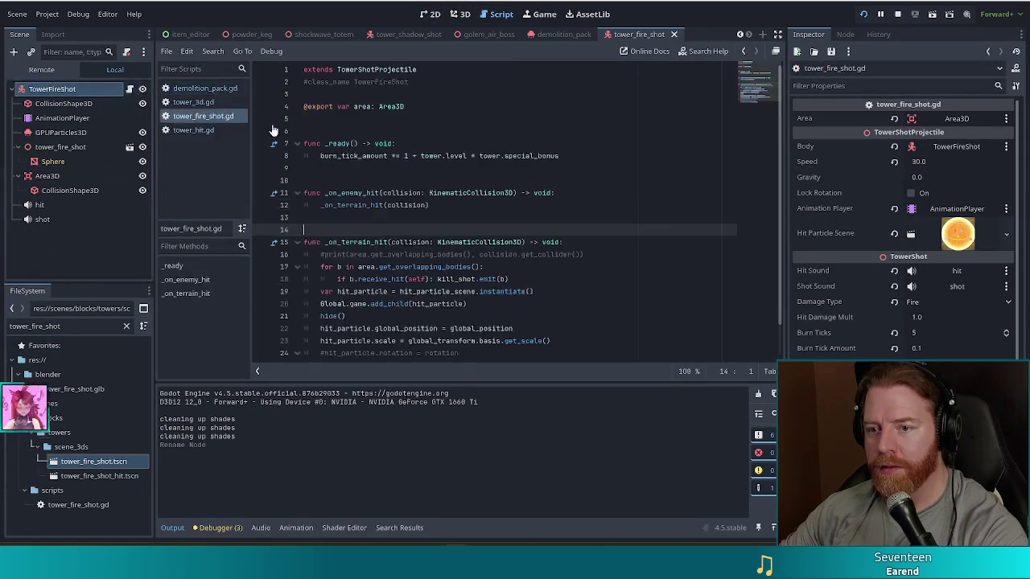
# Follow line 1's parent classes from TowerShotProjectile in tower_projectile.gd up to TowerShot
pyautogui.click(401, 70)
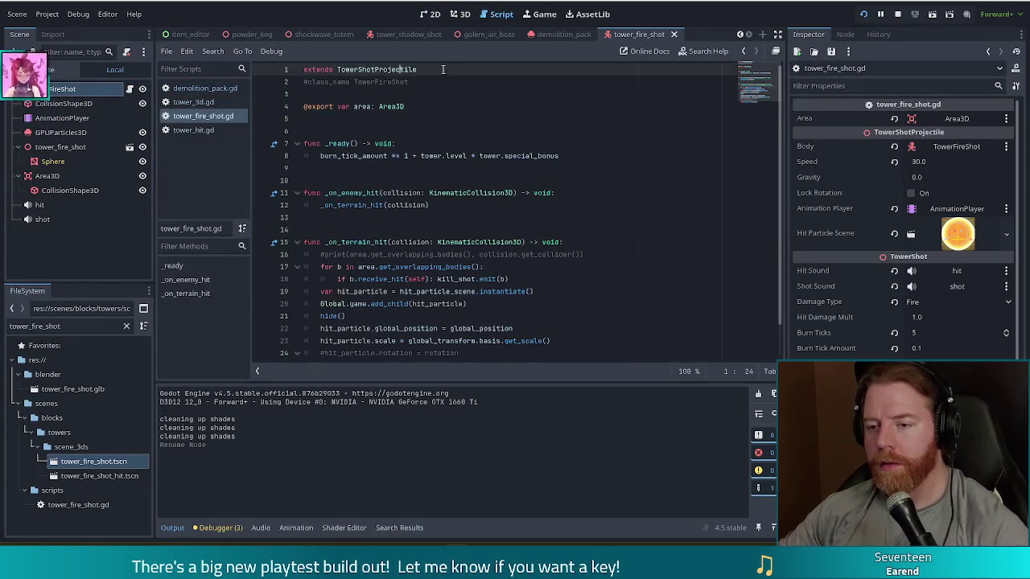
pyautogui.click(375, 70)
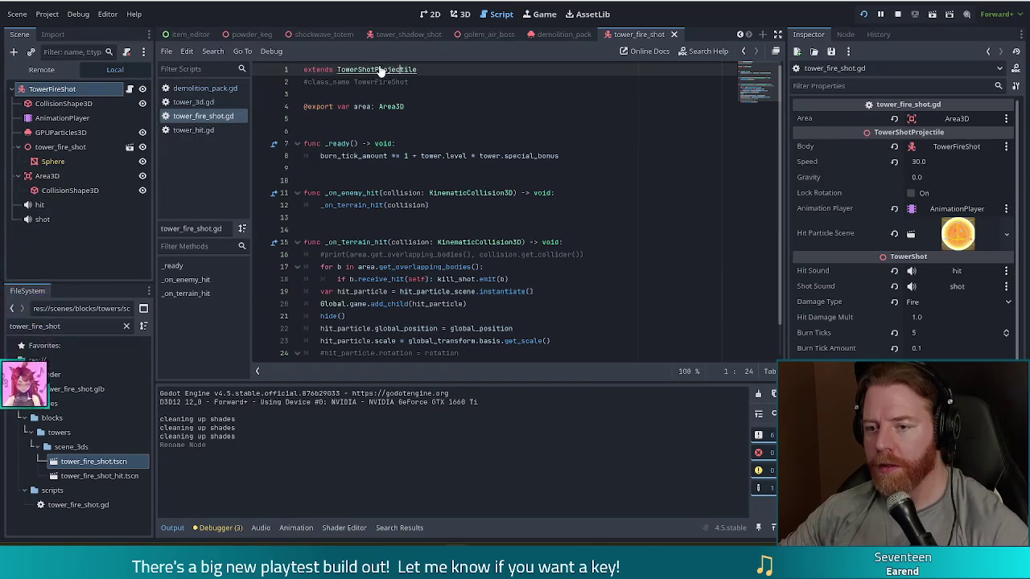
pyautogui.keyDown('ctrl'); pyautogui.click(378, 71); pyautogui.keyUp('ctrl')
pyautogui.scroll(5, 764, 81)
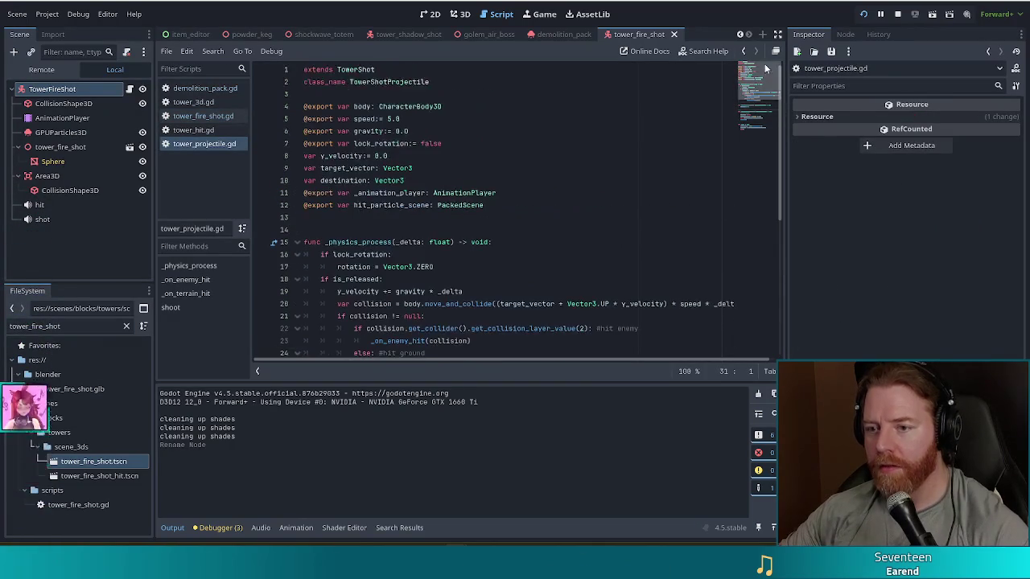
pyautogui.click(354, 70)
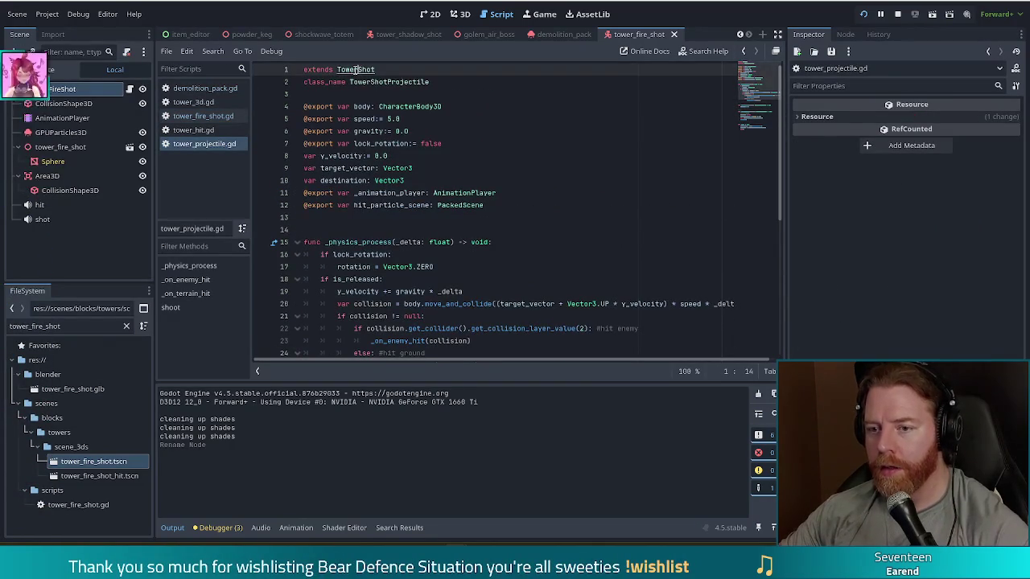
pyautogui.keyDown('ctrl'); pyautogui.click(356, 70); pyautogui.keyUp('ctrl')
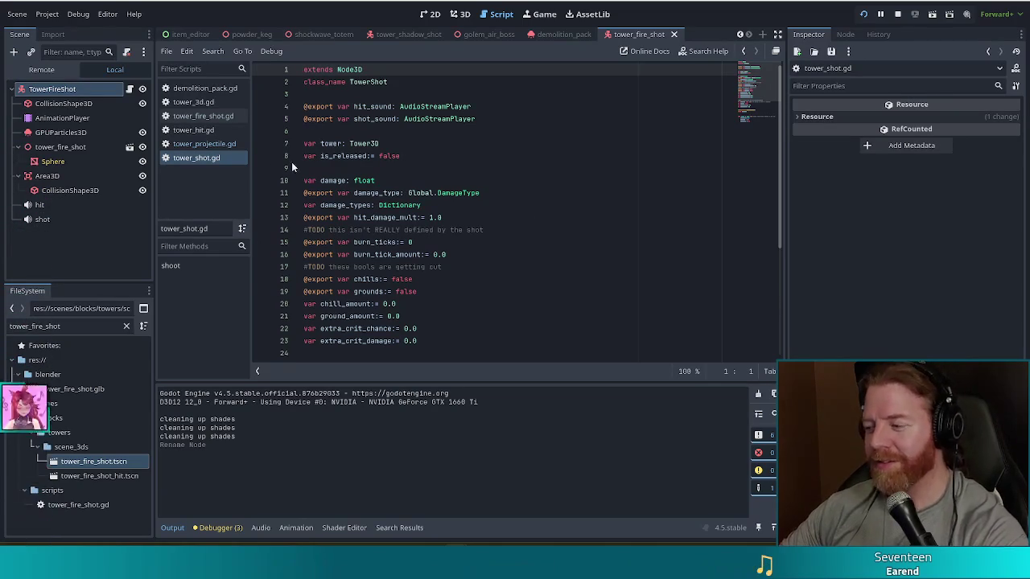
# Read the damage and damage_types variables in tower_shot.gd
pyautogui.click(469, 177)
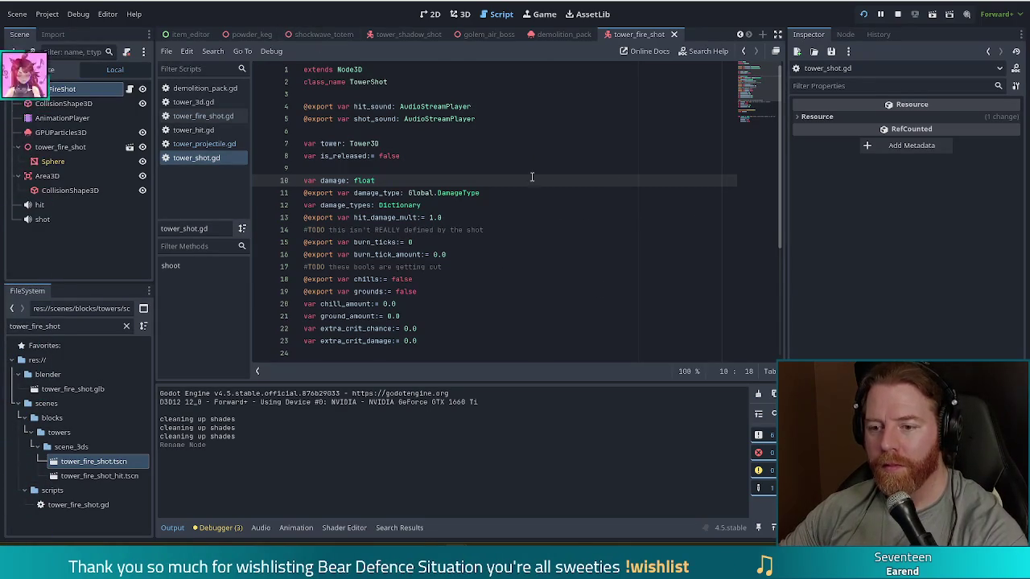
pyautogui.click(524, 206)
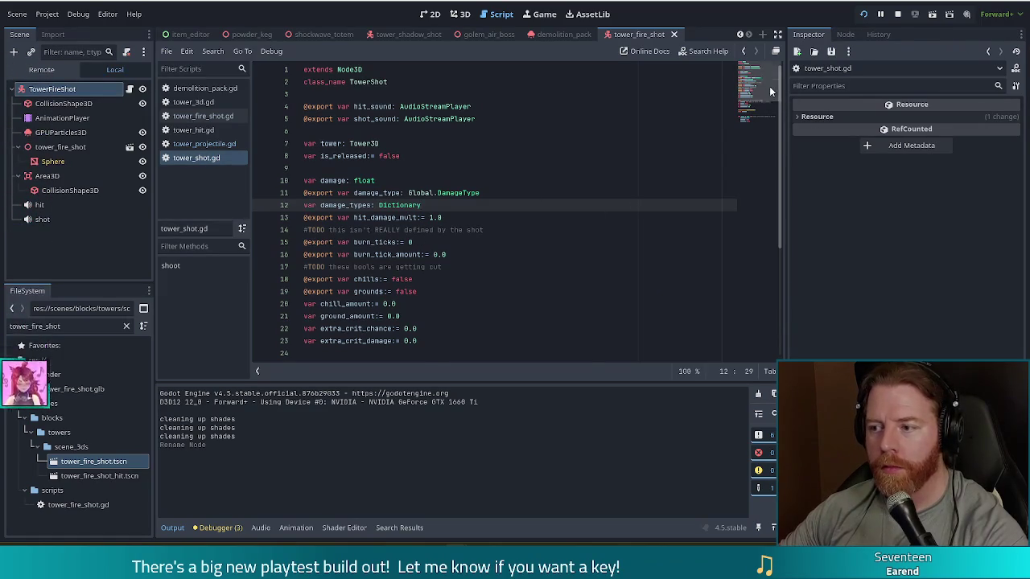
pyautogui.scroll(-5, 764, 104)
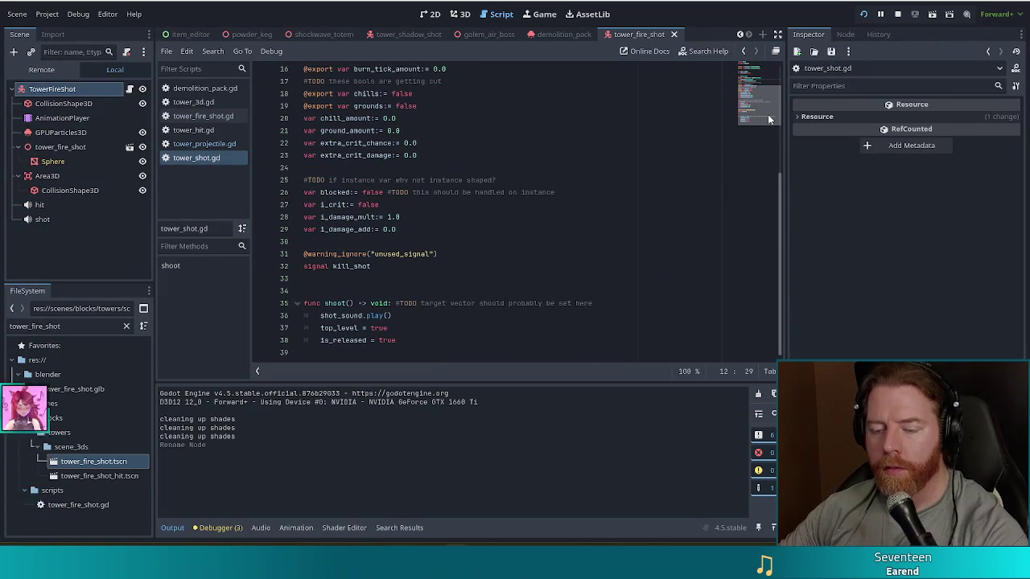
pyautogui.scroll(5, 765, 71)
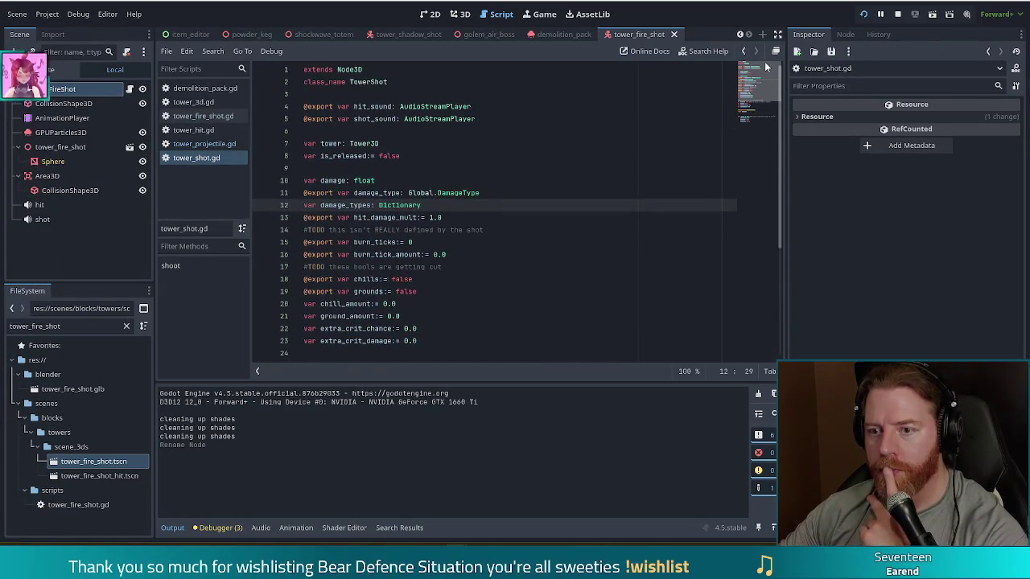
pyautogui.moveTo(764, 65)
pyautogui.mouseDown()
pyautogui.moveTo(765, 125)
pyautogui.moveTo(779, 68)
pyautogui.mouseUp()
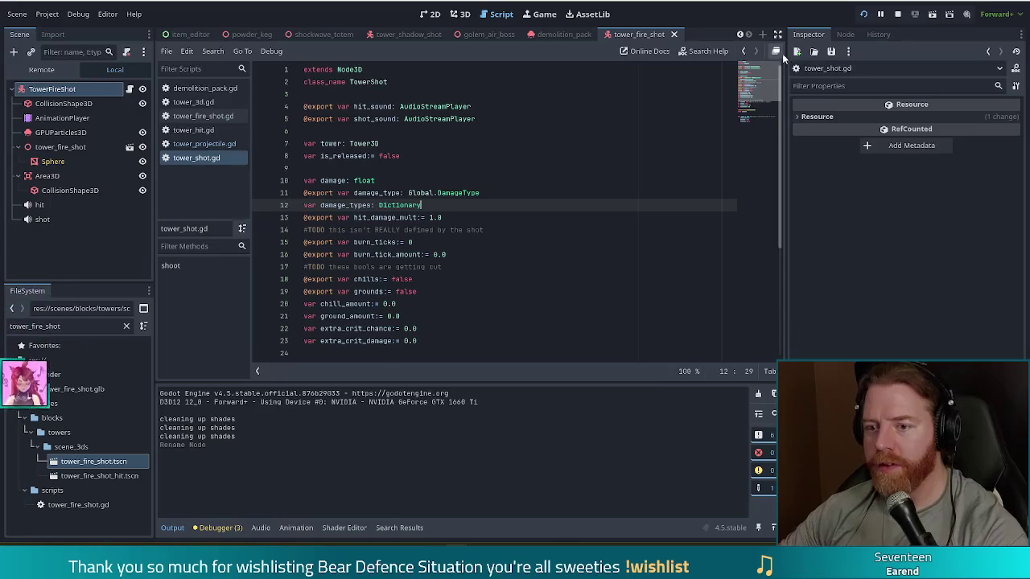
# Switch back to the demolition_pack scene and bring up actions for the DemolitionPack root node
pyautogui.click(564, 34)
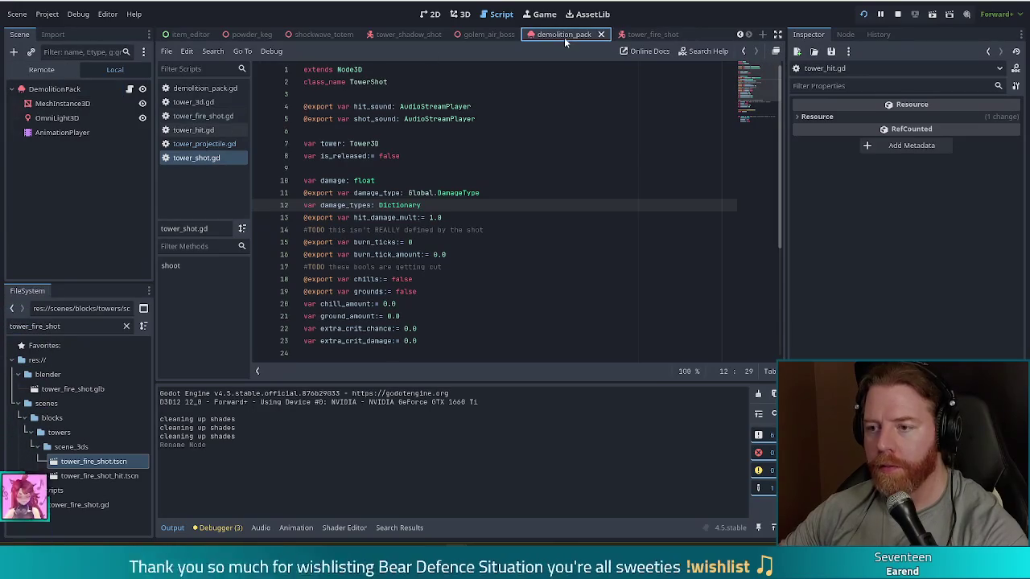
pyautogui.click(56, 88)
pyautogui.rightClick(87, 91)
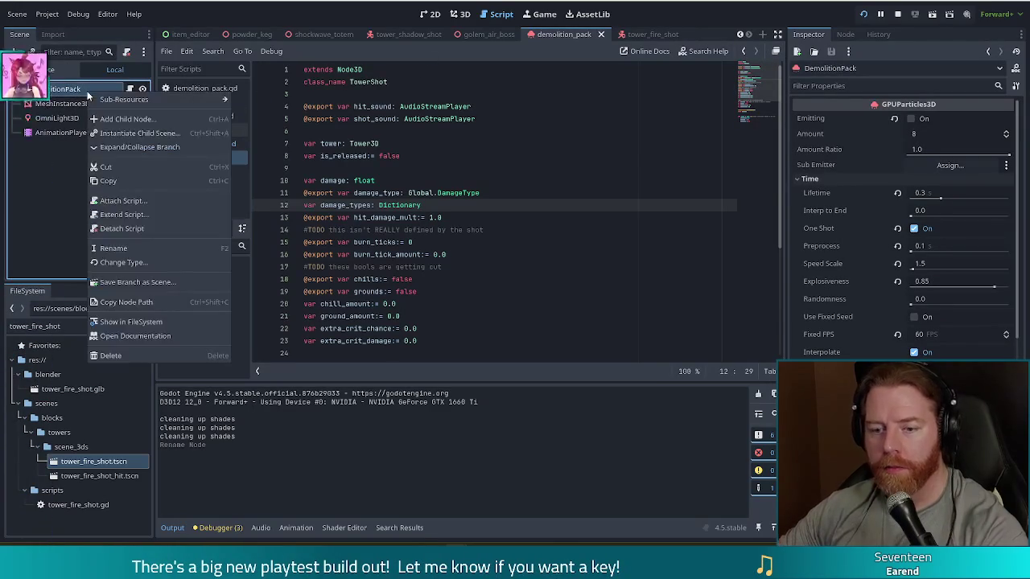
# Detach DemolitionPack's script, attach tower_shot.gd found via a 'tower_shot' filter, and save
pyautogui.click(122, 229)
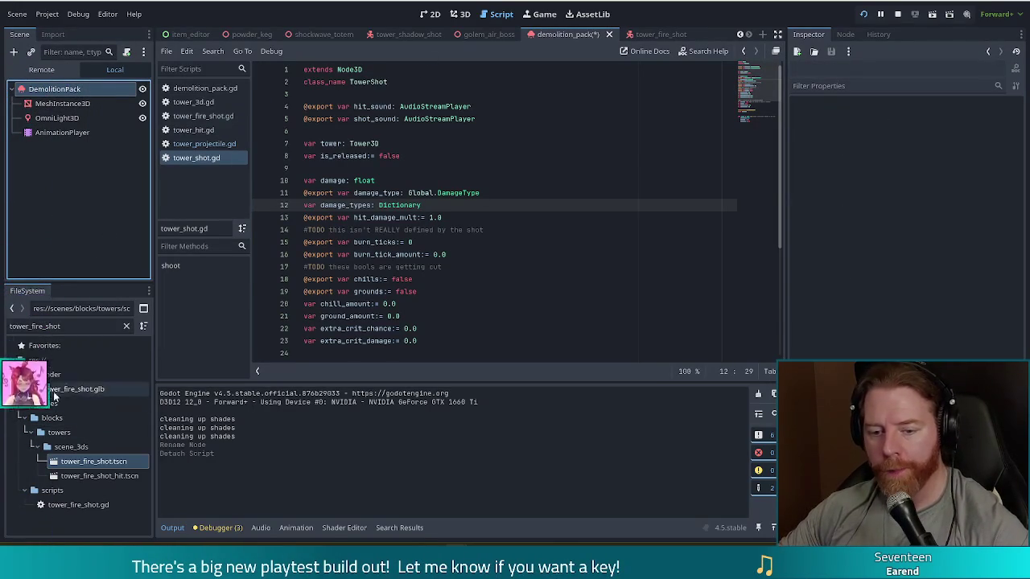
pyautogui.doubleClick(33, 325)
pyautogui.write('tower_shot')
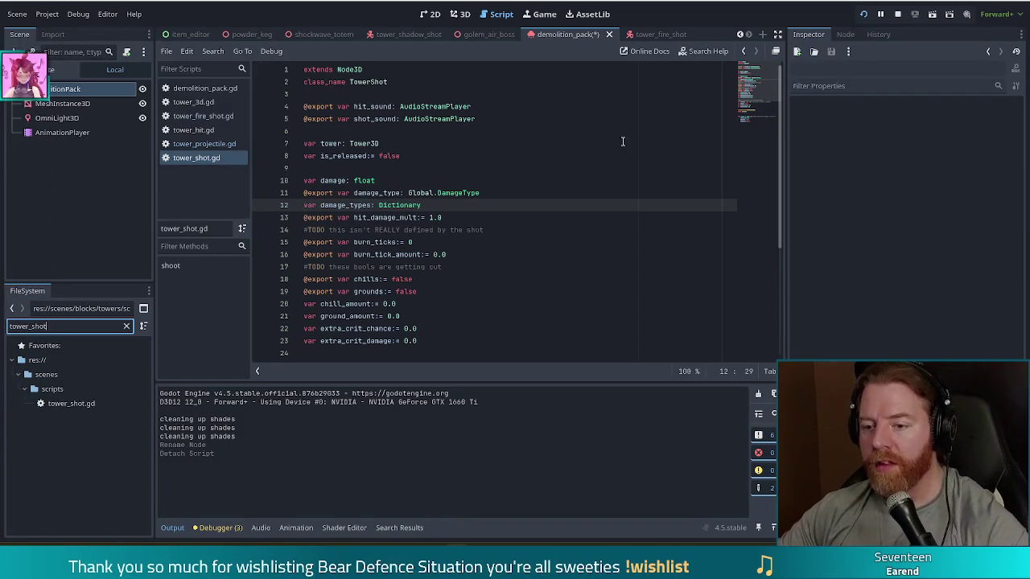
pyautogui.scroll(-5, 733, 84)
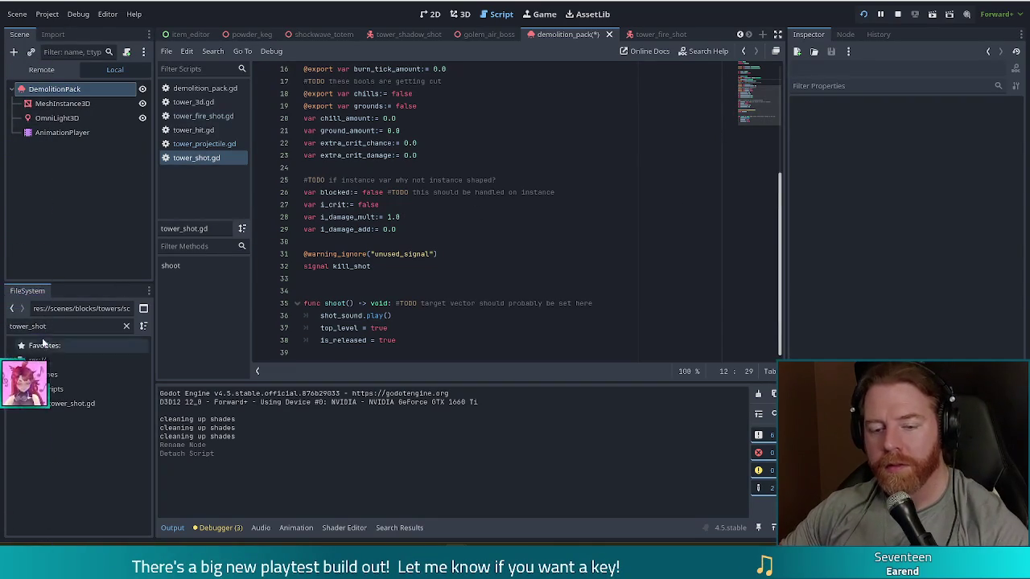
pyautogui.moveTo(70, 405); pyautogui.dragTo(80, 90)
pyautogui.hotkey('ctrl', 's')
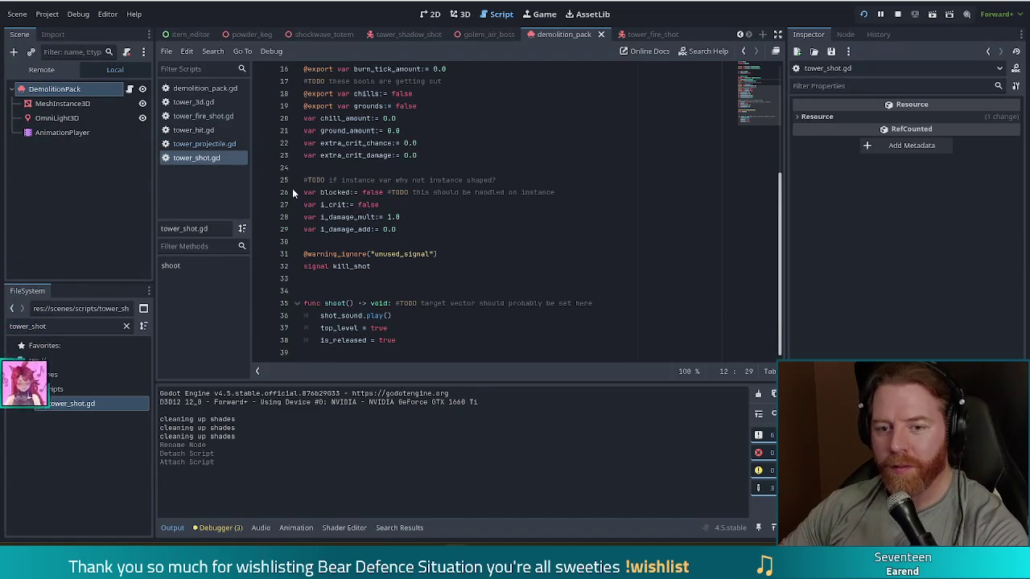
pyautogui.click(763, 93)
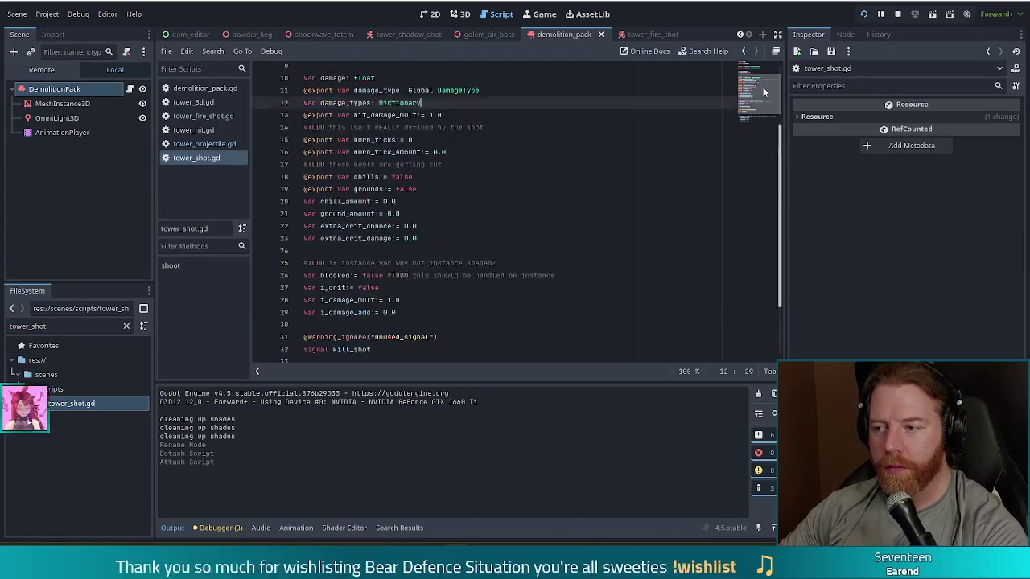
pyautogui.click(764, 101)
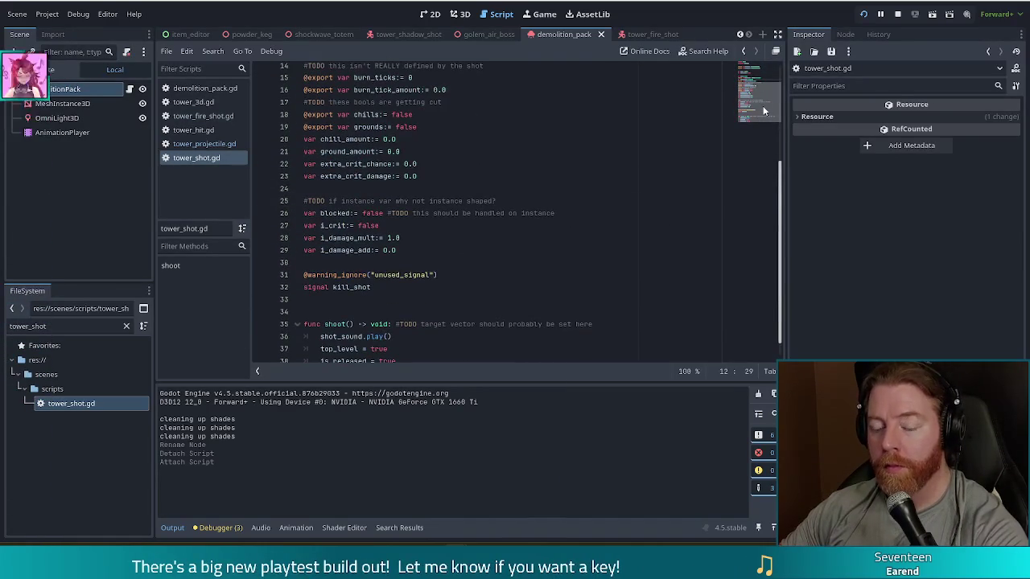
pyautogui.click(362, 200)
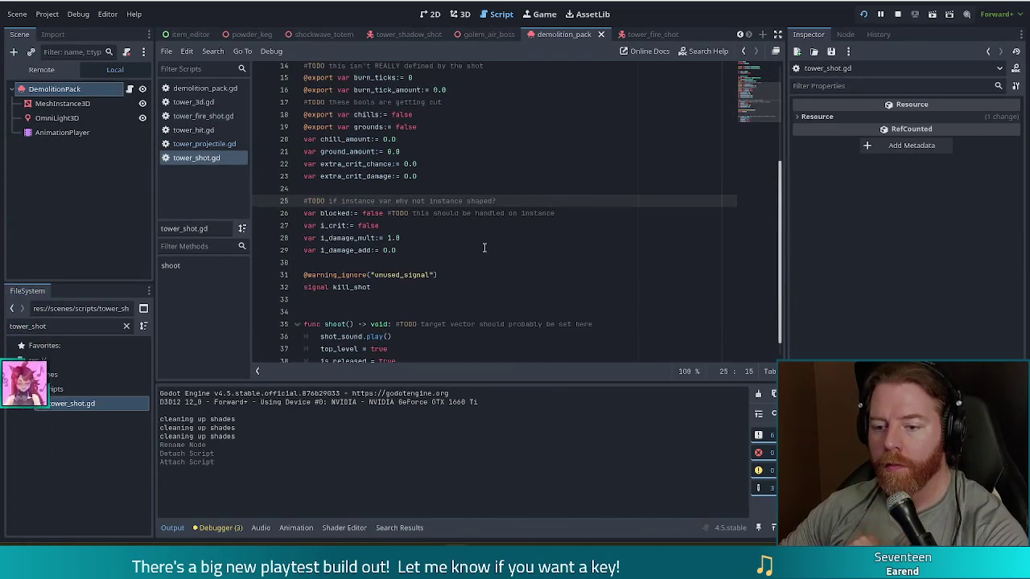
pyautogui.scroll(-1, 713, 223)
pyautogui.scroll(2, 763, 85)
pyautogui.scroll(-2, 763, 86)
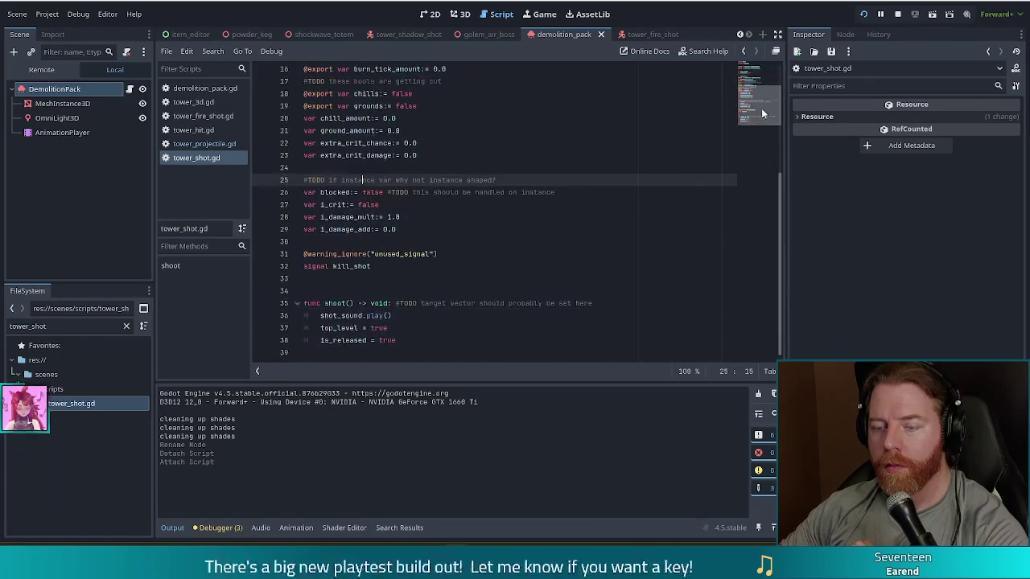
pyautogui.click(404, 230)
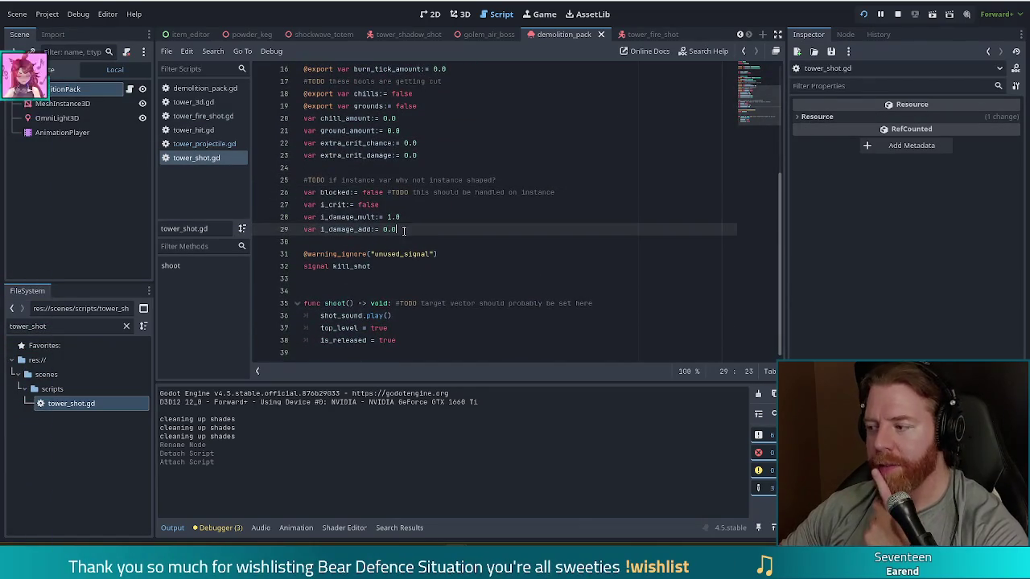
pyautogui.moveTo(64, 327); pyautogui.dragTo(2, 326)
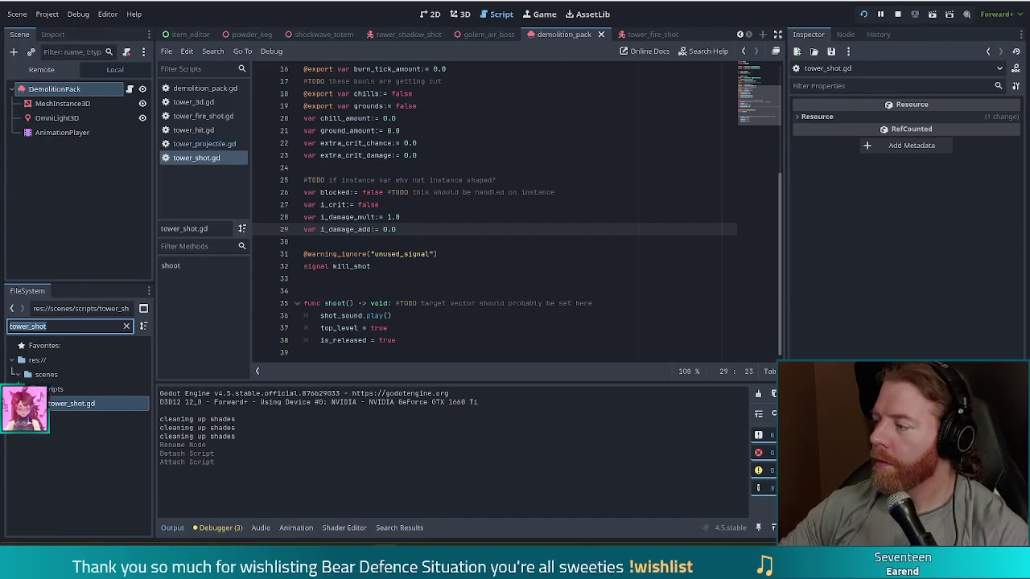
pyautogui.click(397, 293)
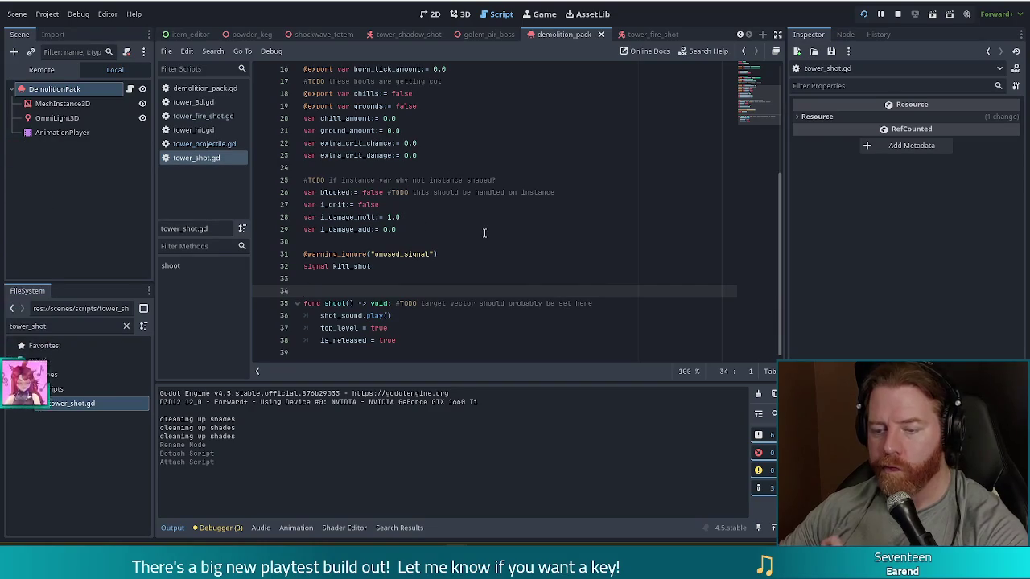
pyautogui.click(367, 130)
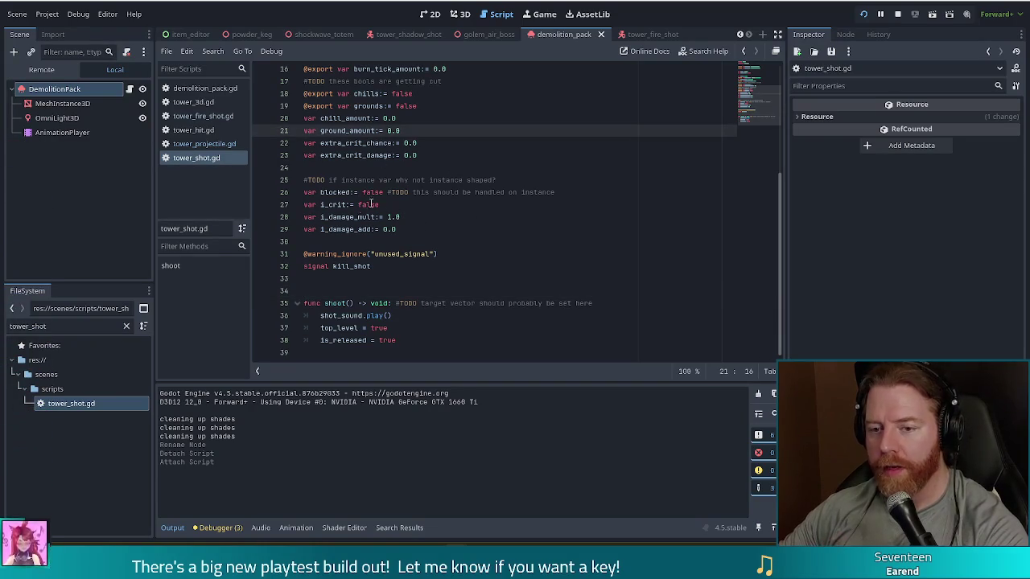
# Filter the FileSystem for 'tower_light_sho' and open tower_light_shot.gd in the script editor
pyautogui.click(61, 328)
pyautogui.moveTo(61, 328); pyautogui.dragTo(2, 322)
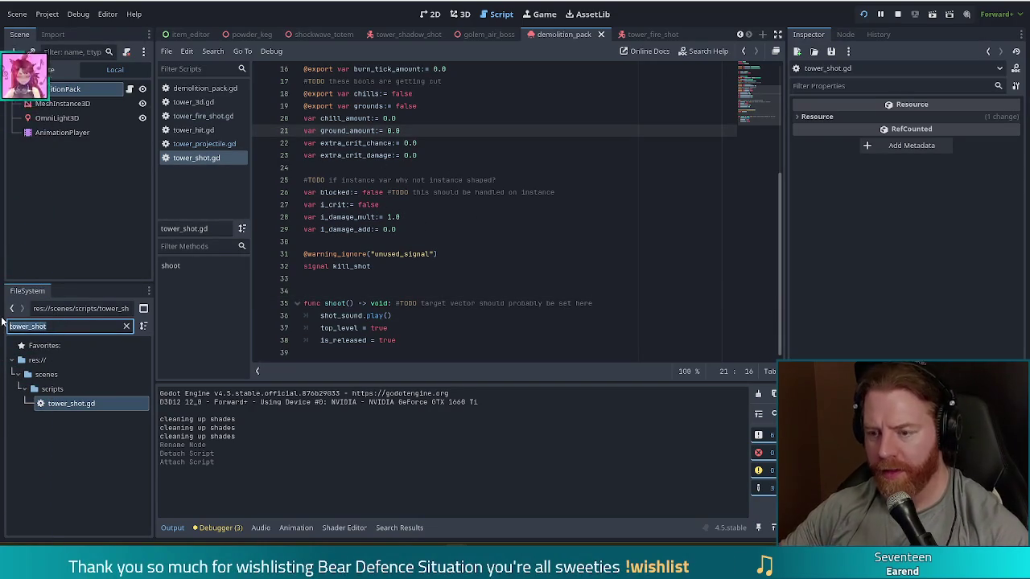
pyautogui.write('tower_')
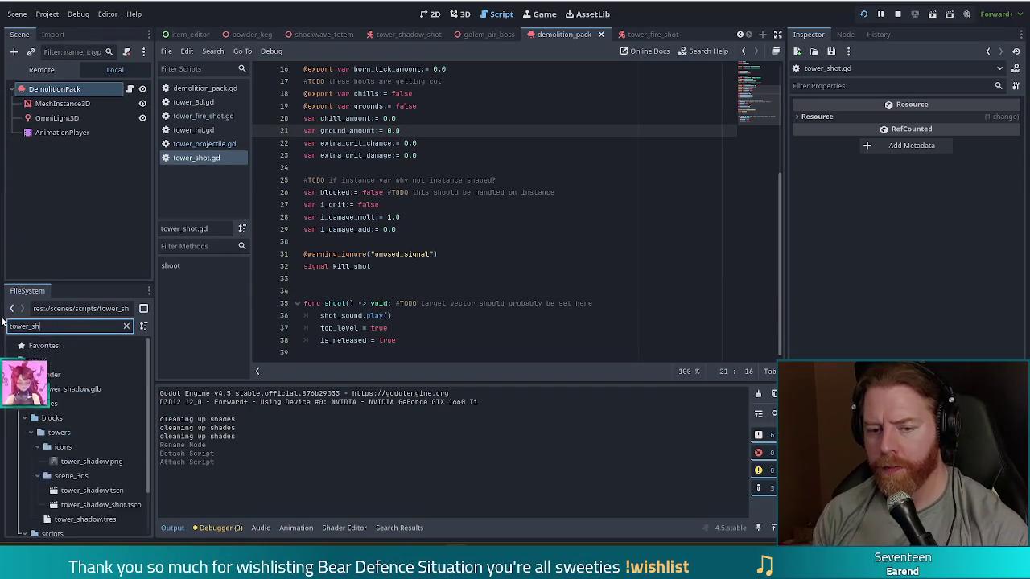
pyautogui.write('light')
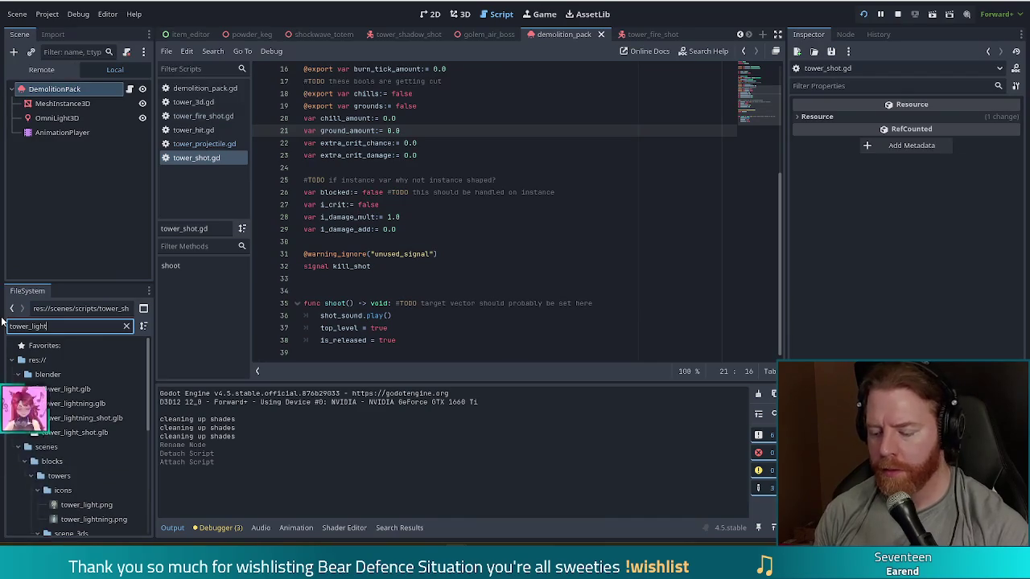
pyautogui.write('_sho')
pyautogui.doubleClick(78, 504)
# Review the hit_particle, get_collider and shoot() lines that emit kill_shot on a hit
pyautogui.click(383, 131)
pyautogui.click(345, 254)
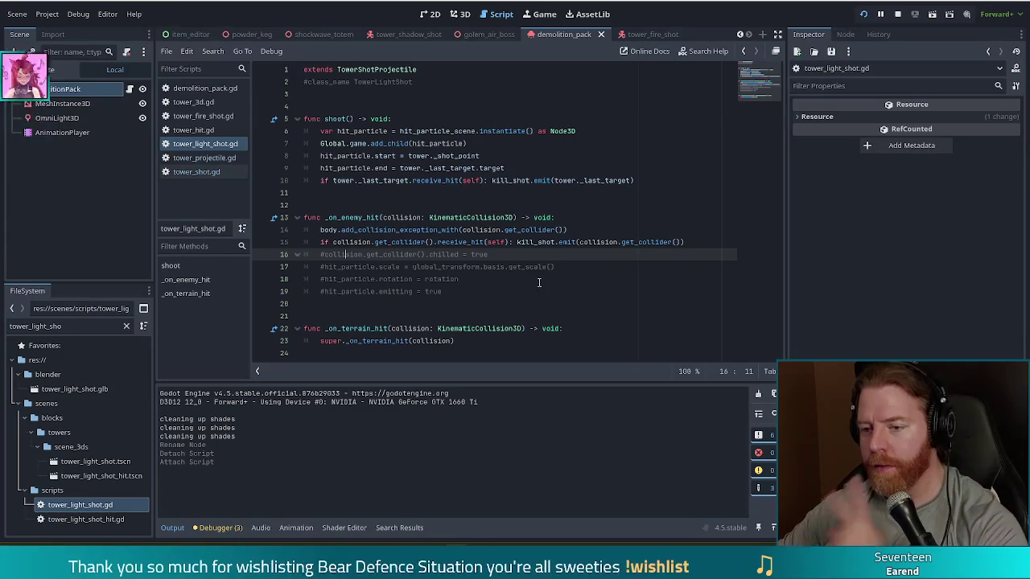
pyautogui.click(414, 242)
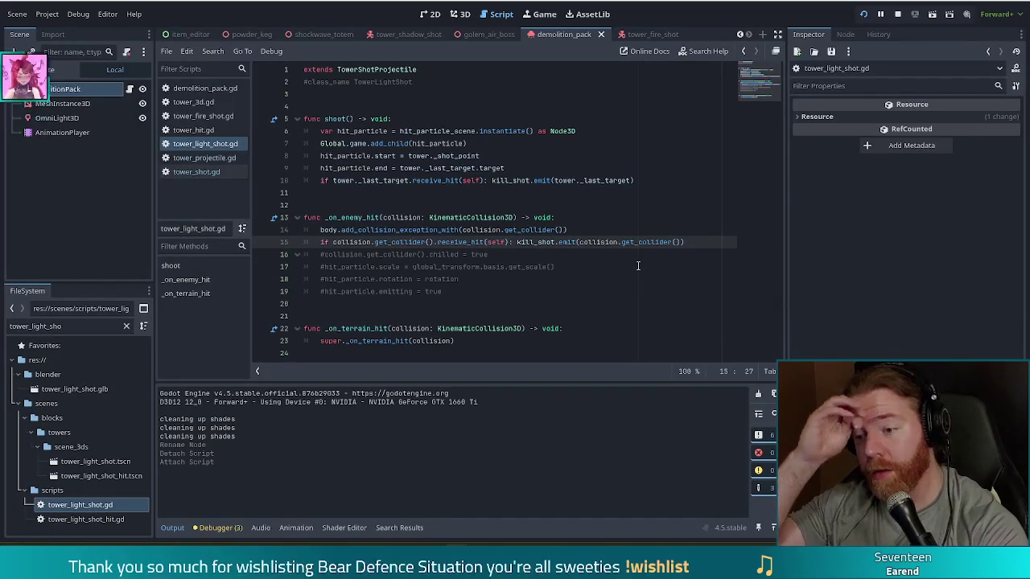
pyautogui.moveTo(371, 218); pyautogui.dragTo(405, 282)
pyautogui.click(507, 242)
pyautogui.moveTo(392, 130)
pyautogui.mouseDown()
pyautogui.moveTo(403, 171)
pyautogui.moveTo(418, 180)
pyautogui.moveTo(563, 180)
pyautogui.mouseUp()
pyautogui.click(603, 181)
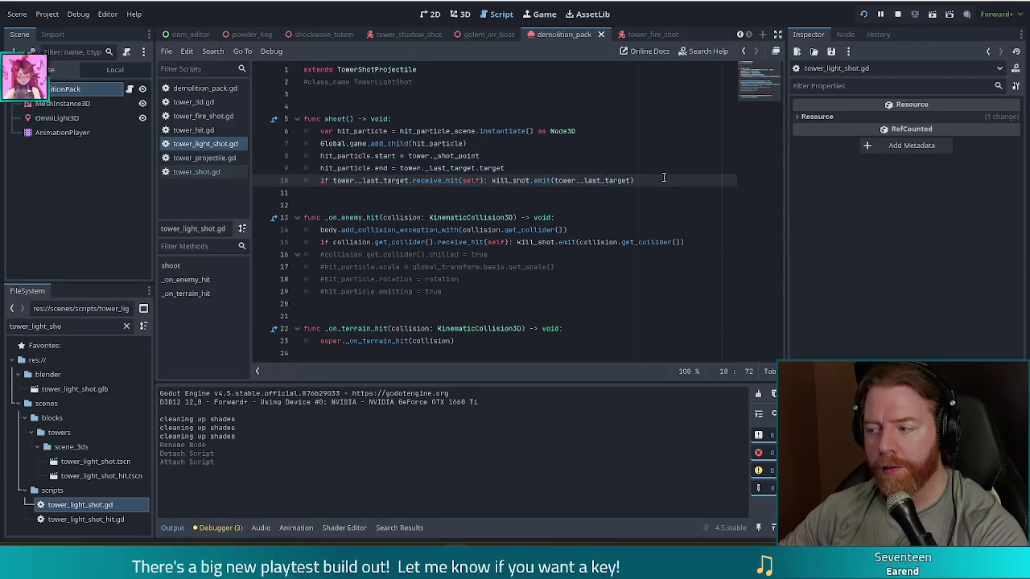
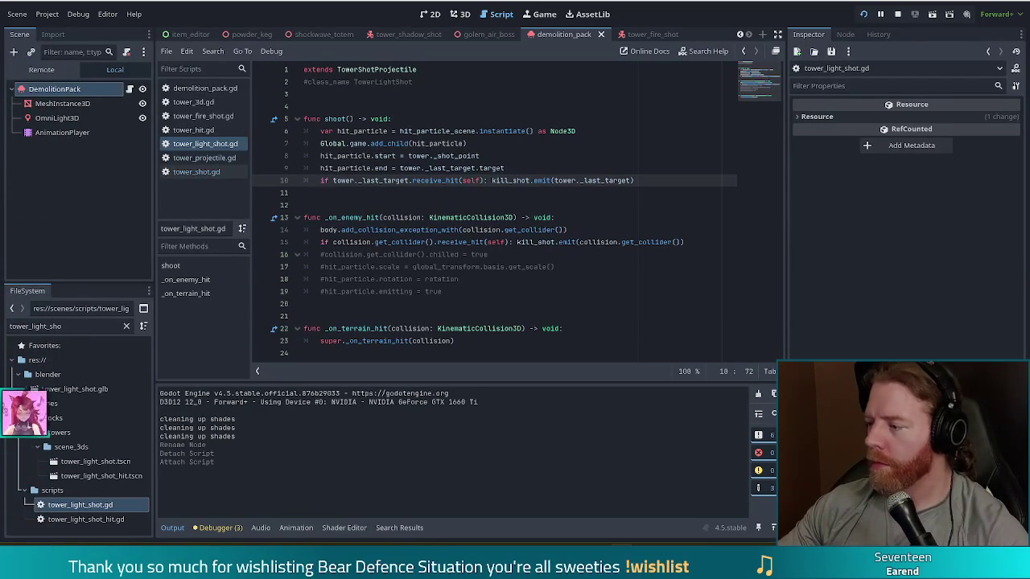
# Review the receive_hit call and collision exception lines in tower_light_shot.gd, then switch to demolition_pack.gd
pyautogui.click(648, 174)
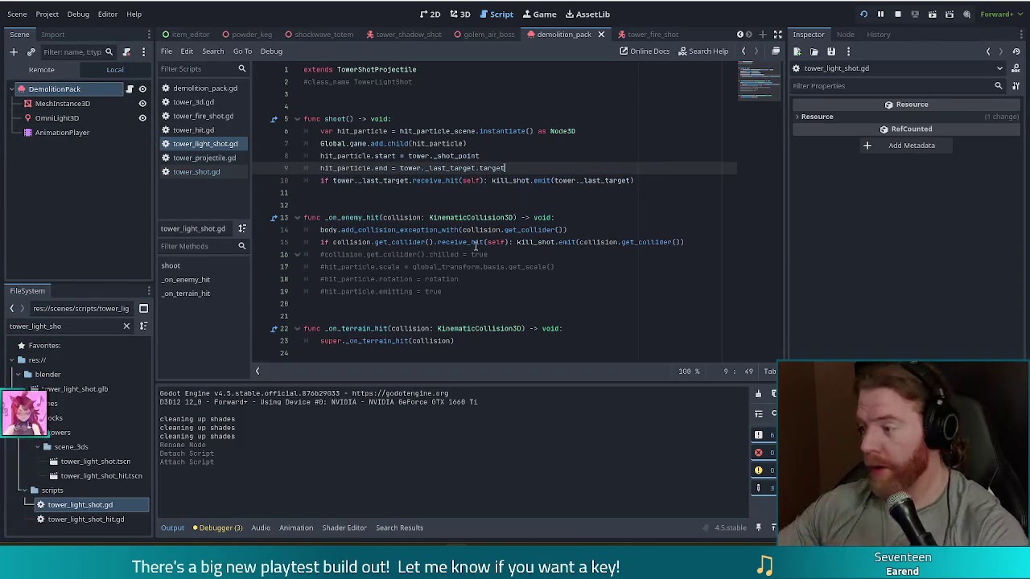
pyautogui.click(665, 180)
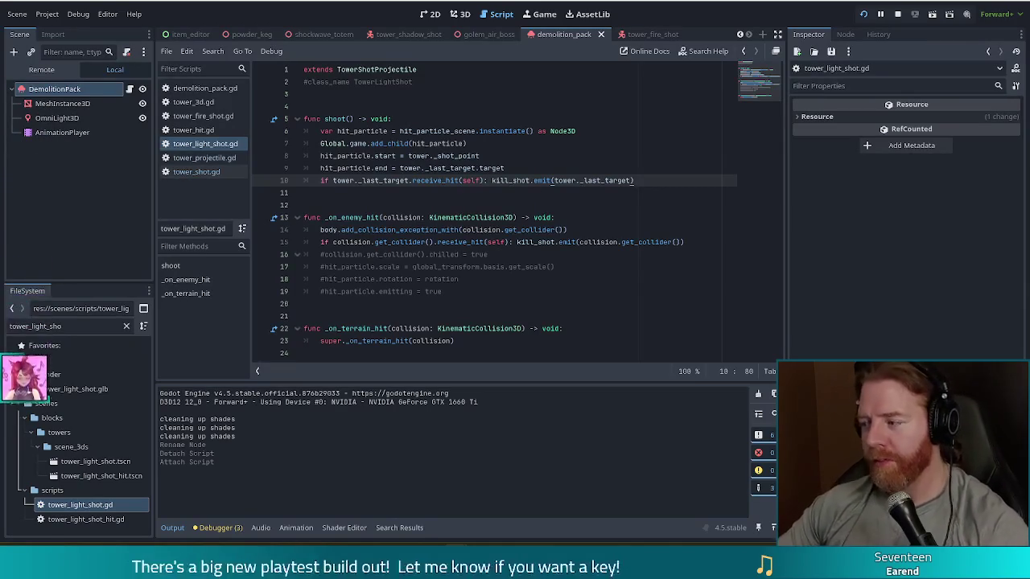
pyautogui.moveTo(510, 217); pyautogui.dragTo(510, 229)
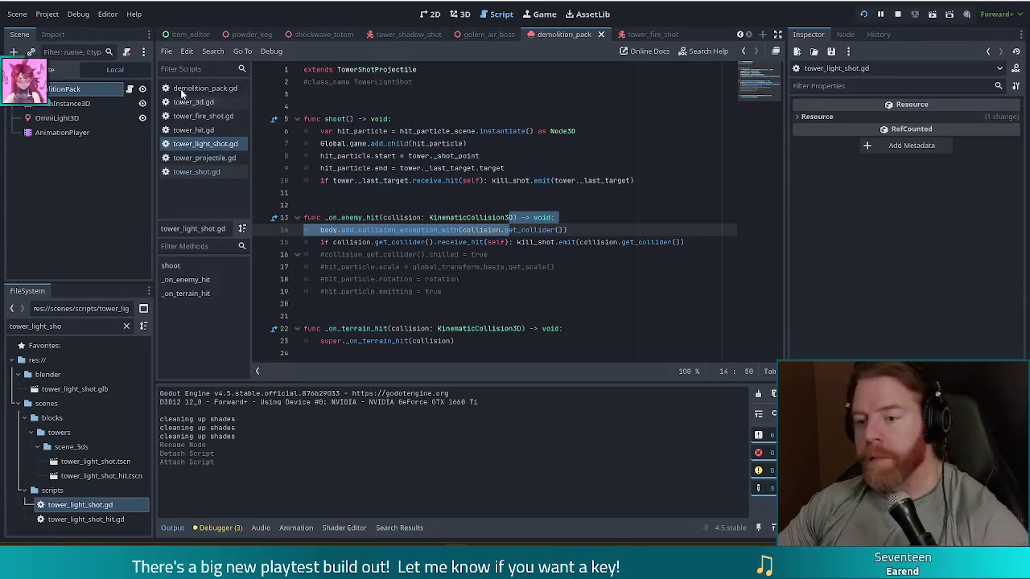
pyautogui.click(226, 87)
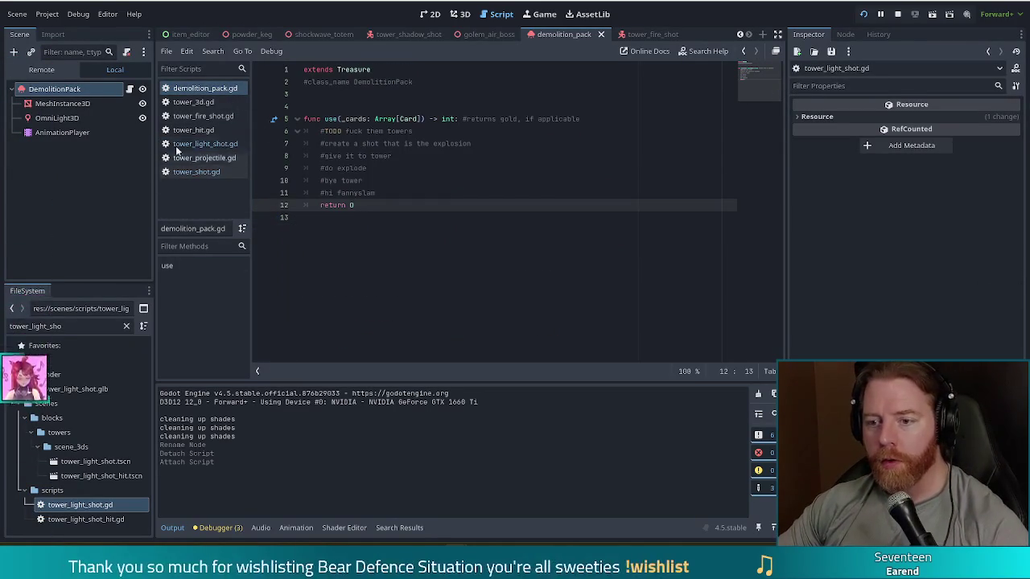
# Insert a new line in use() above the return, reading var shot = load("res://")
pyautogui.click(449, 135)
pyautogui.click(408, 193)
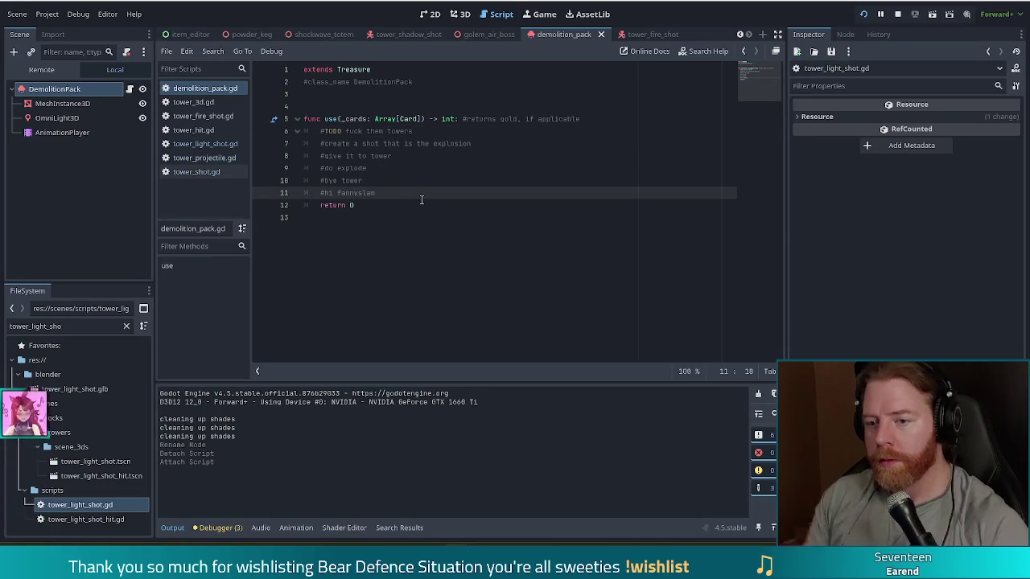
pyautogui.press('Return')
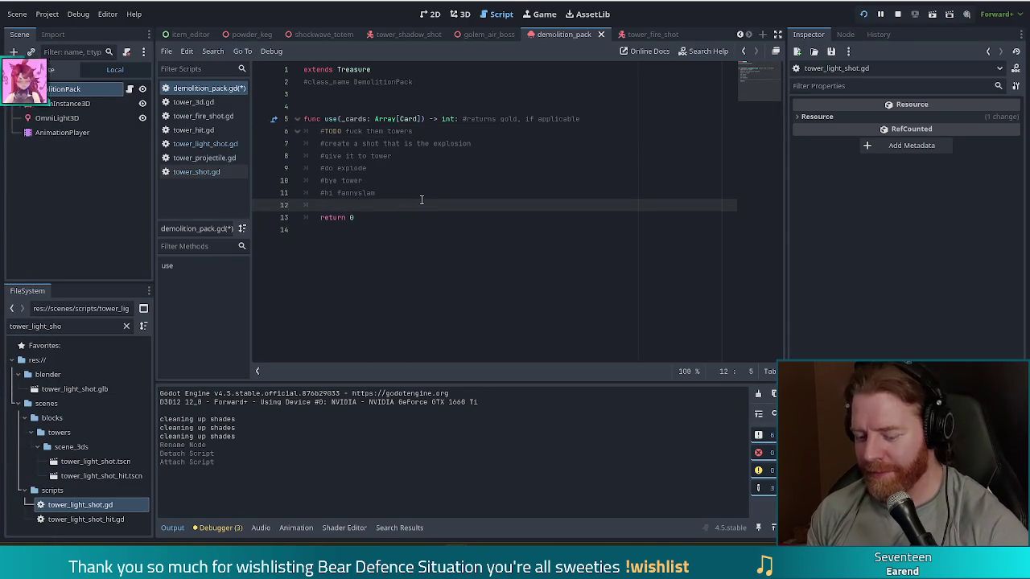
pyautogui.write('var sh')
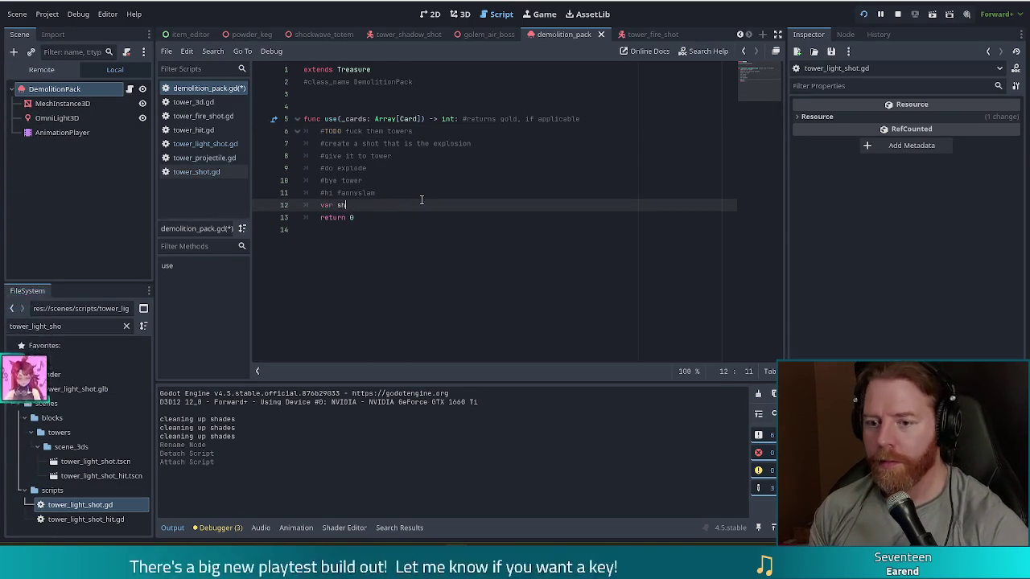
pyautogui.write('ot = load')
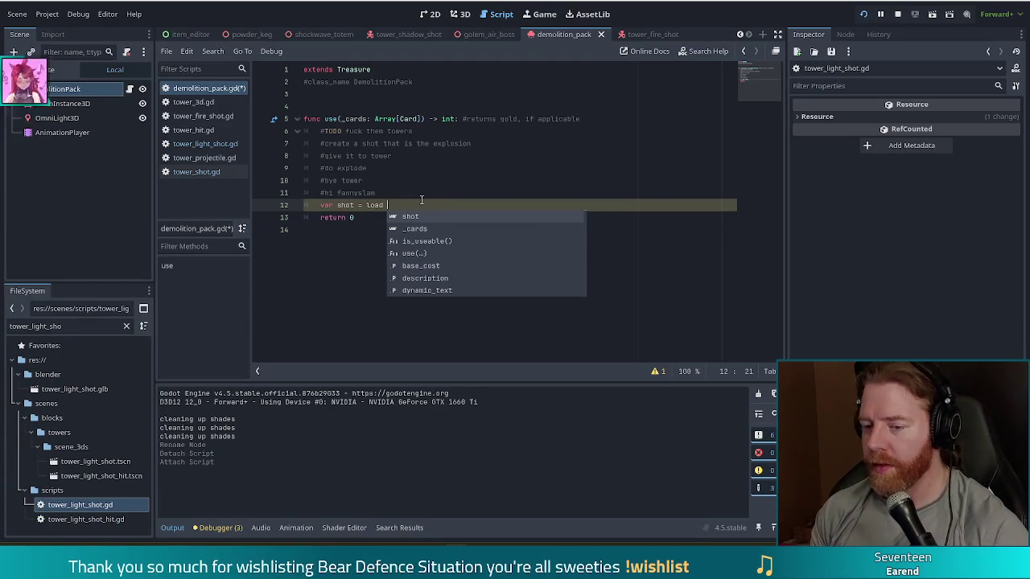
pyautogui.write('("')
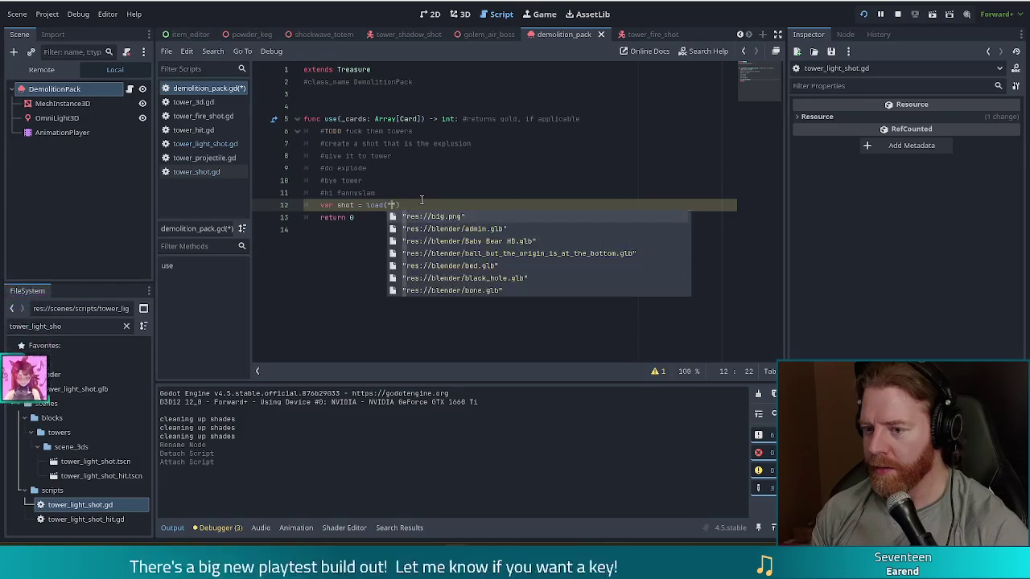
pyautogui.write('res:/')
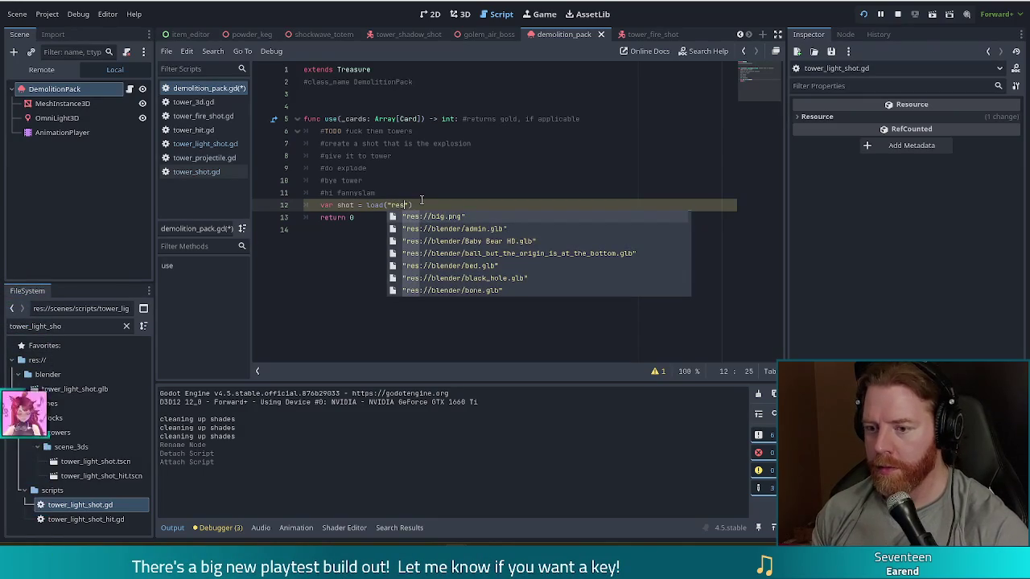
pyautogui.write('/')
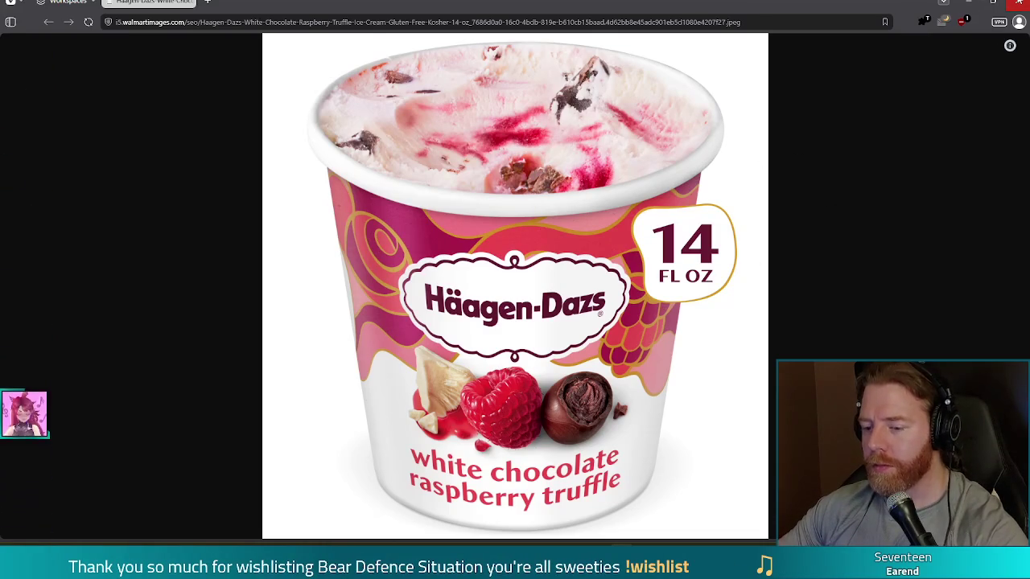
pyautogui.click(1019, 3)
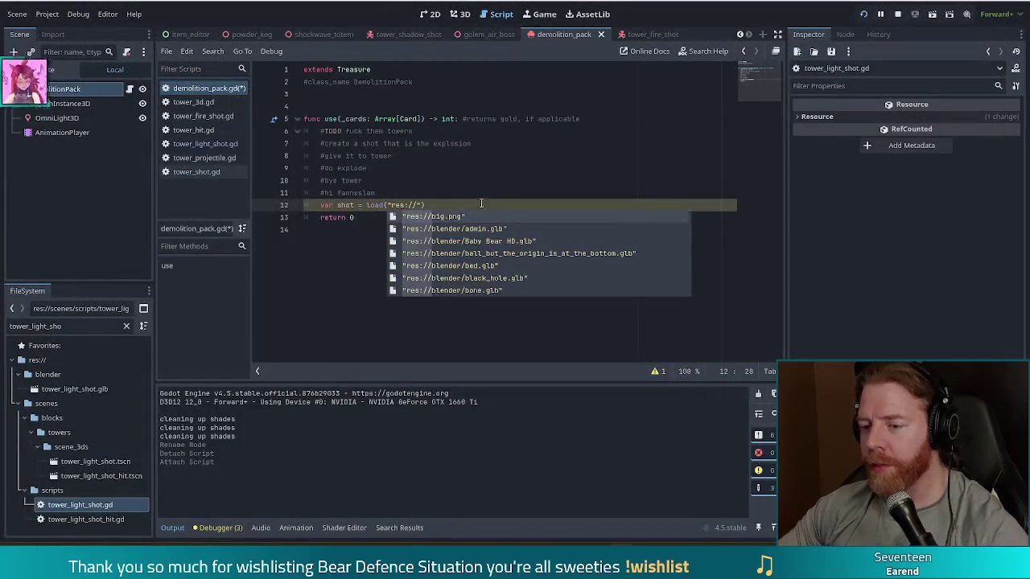
# Complete the shot line to load the demolition_pack.tscn scene path and call .instantiate()
pyautogui.press('Escape')
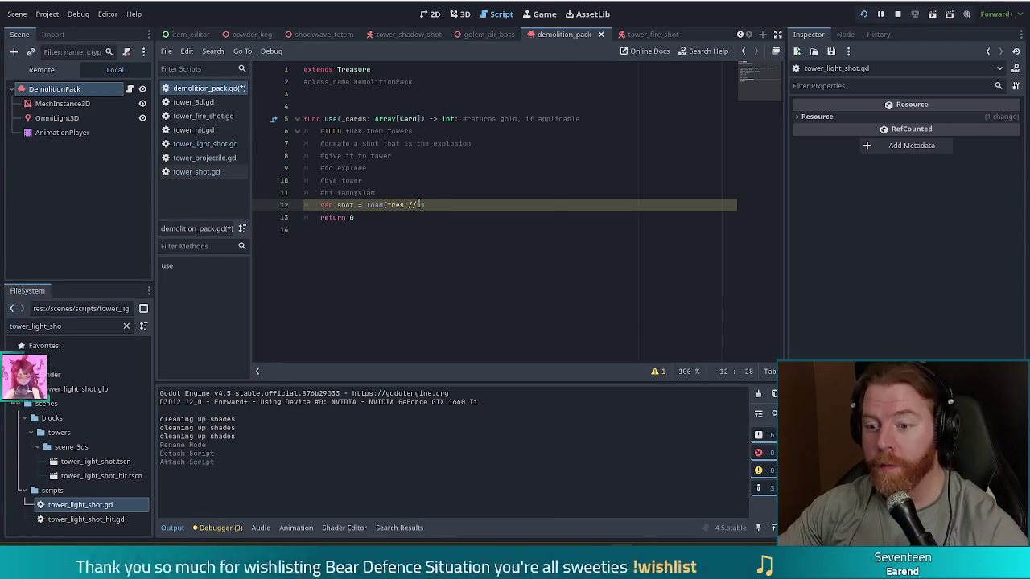
pyautogui.write('sce')
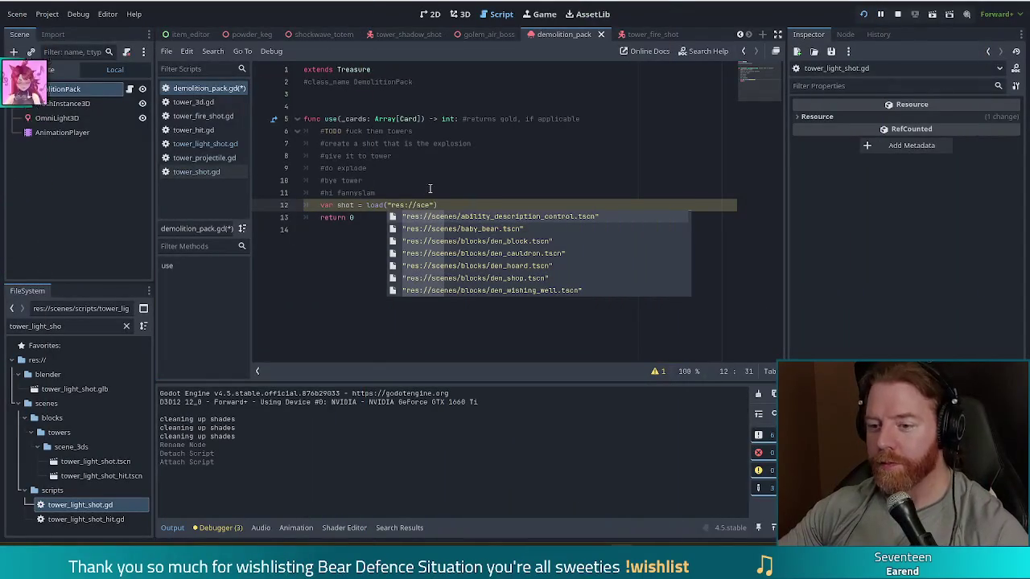
pyautogui.write('nes/')
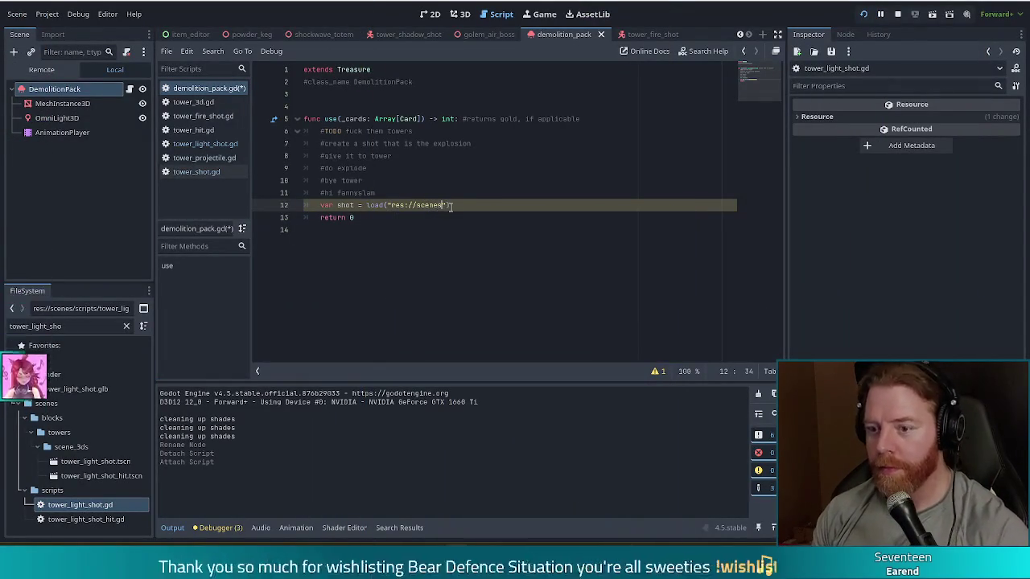
pyautogui.write('wish')
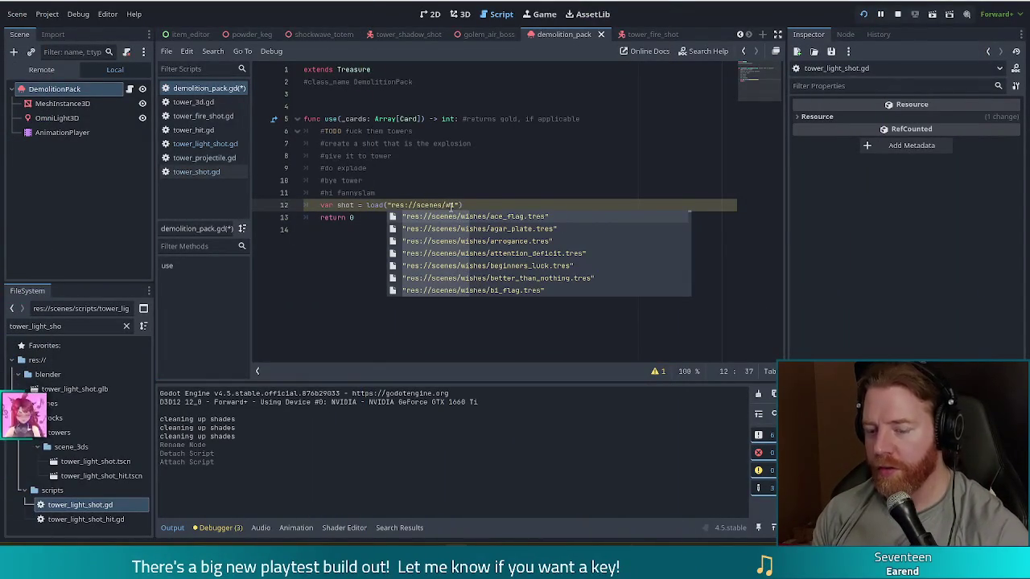
pyautogui.write('es/')
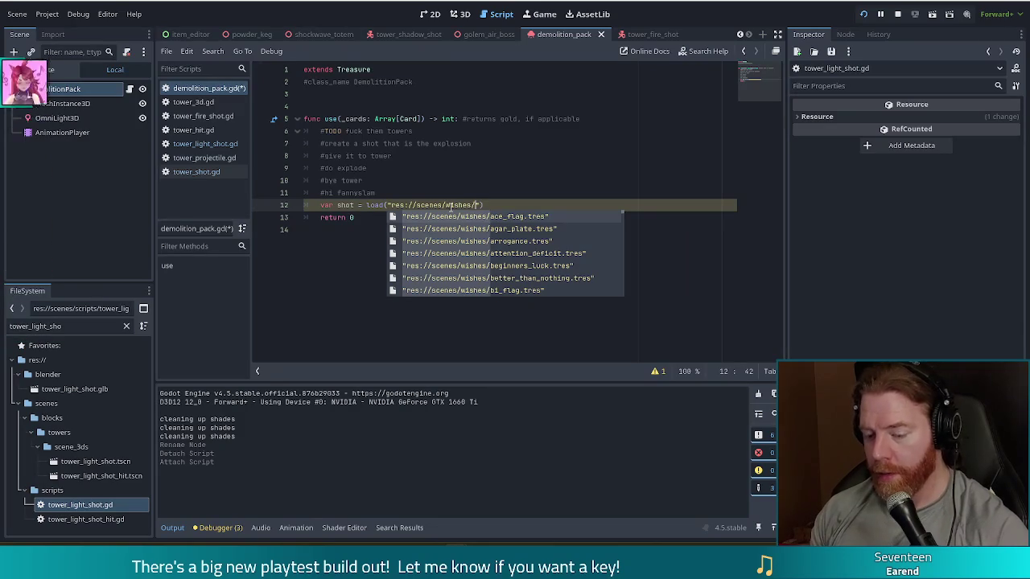
pyautogui.write('sce')
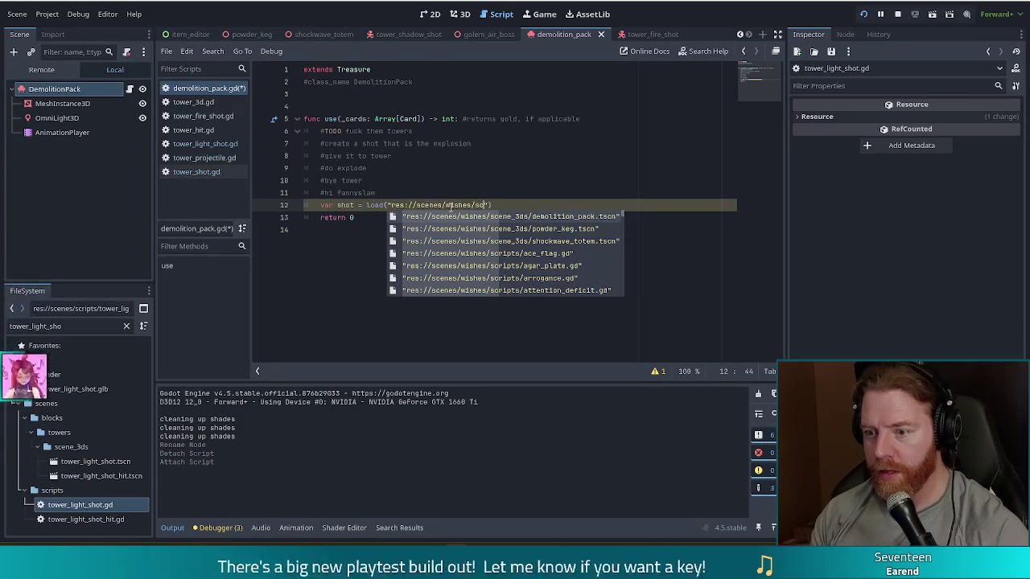
pyautogui.write('ne_3ds/')
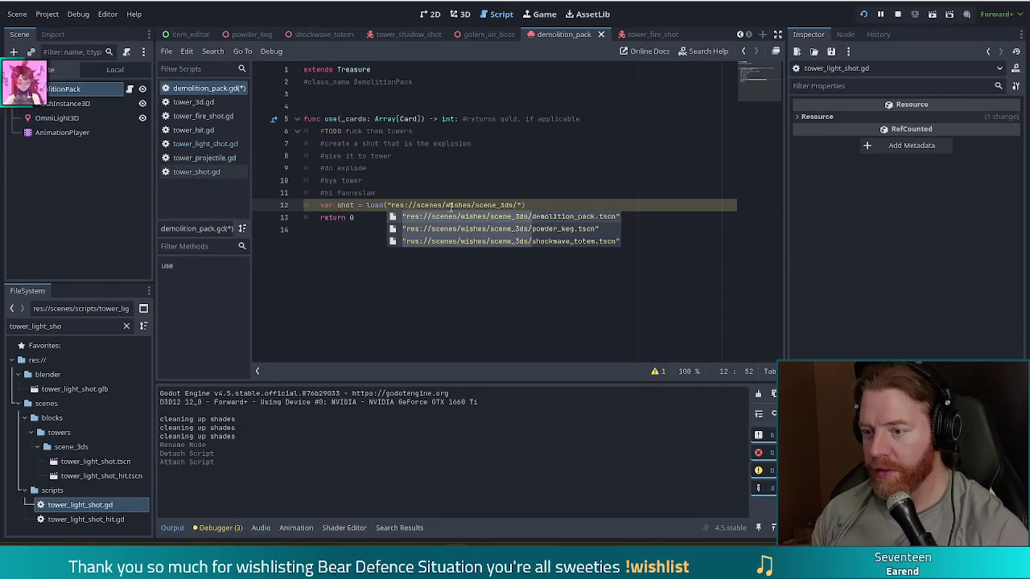
pyautogui.press('Return')
pyautogui.press('End')
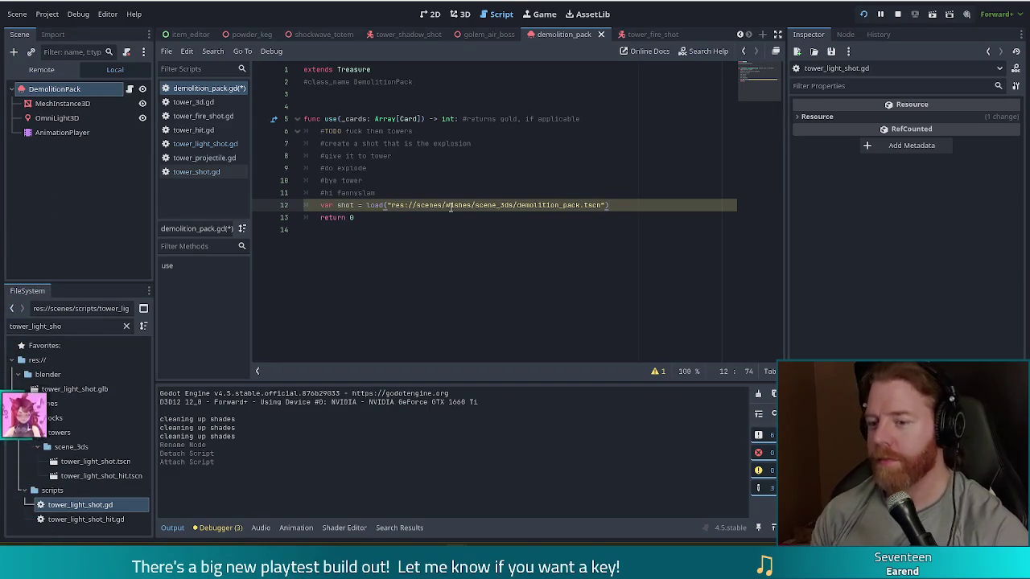
pyautogui.write('.insta')
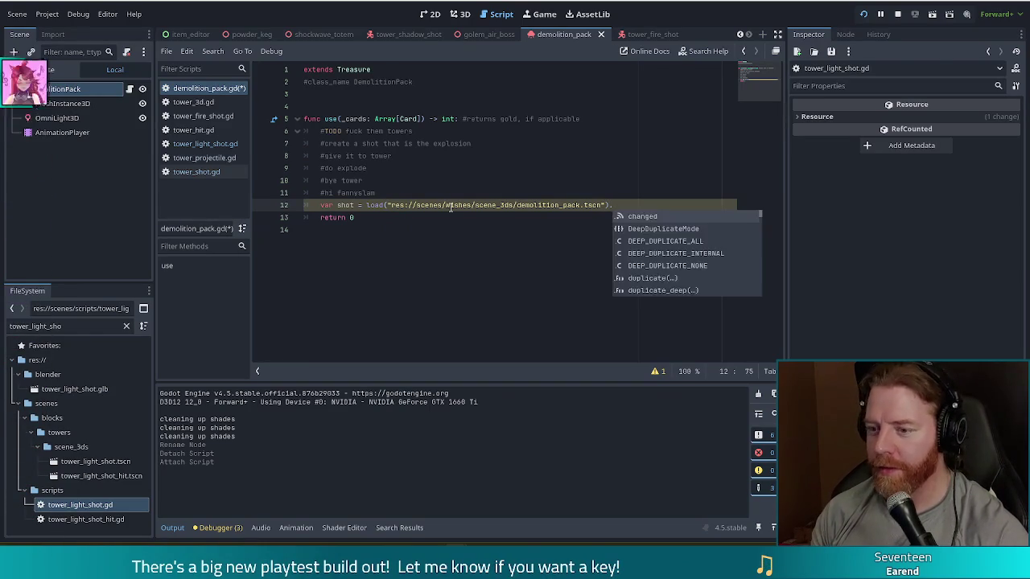
pyautogui.press('Return')
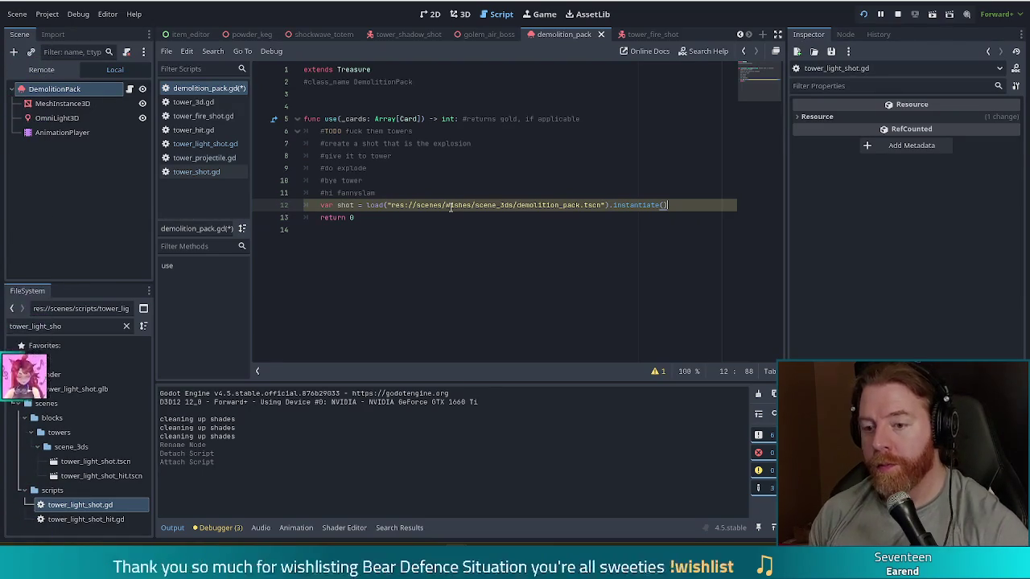
pyautogui.press('Return')
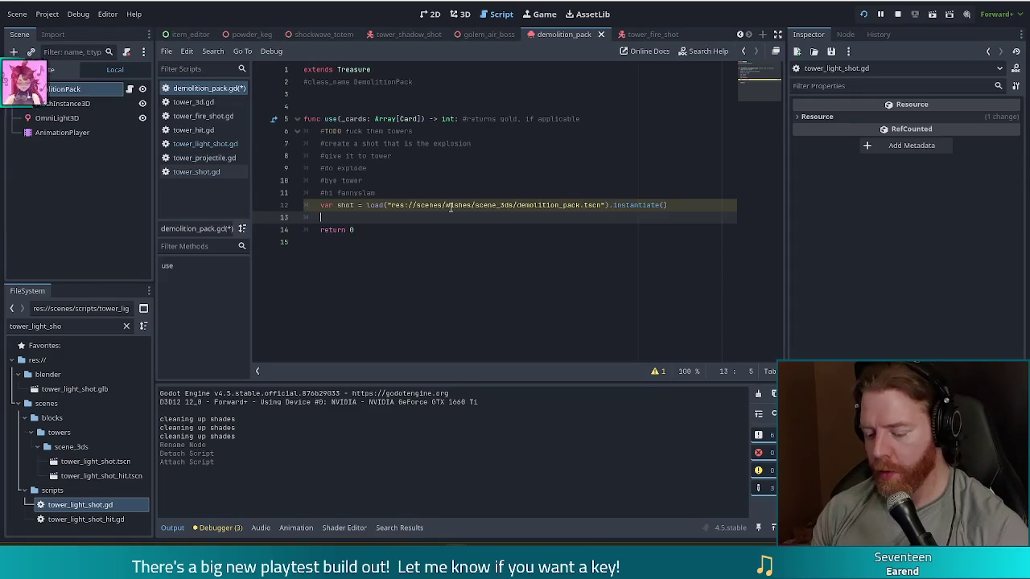
# Add Global.game.board.add_child(shot) below the shot line, with a blank line above the shot code
pyautogui.write('Blo')
pyautogui.press('BackSpace')
pyautogui.press('BackSpace')
pyautogui.press('BackSpace')
pyautogui.write('Glob')
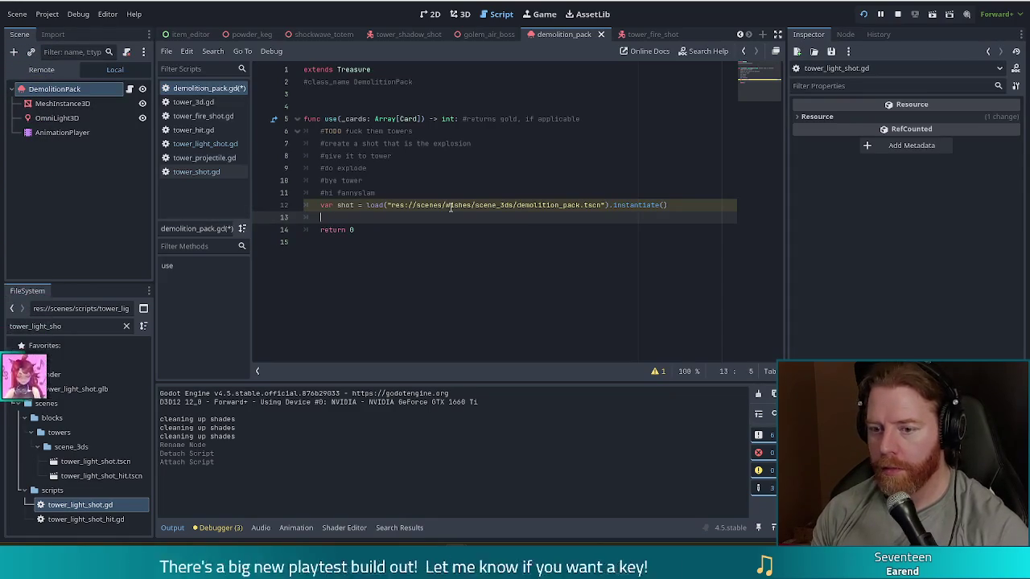
pyautogui.write('al.gam')
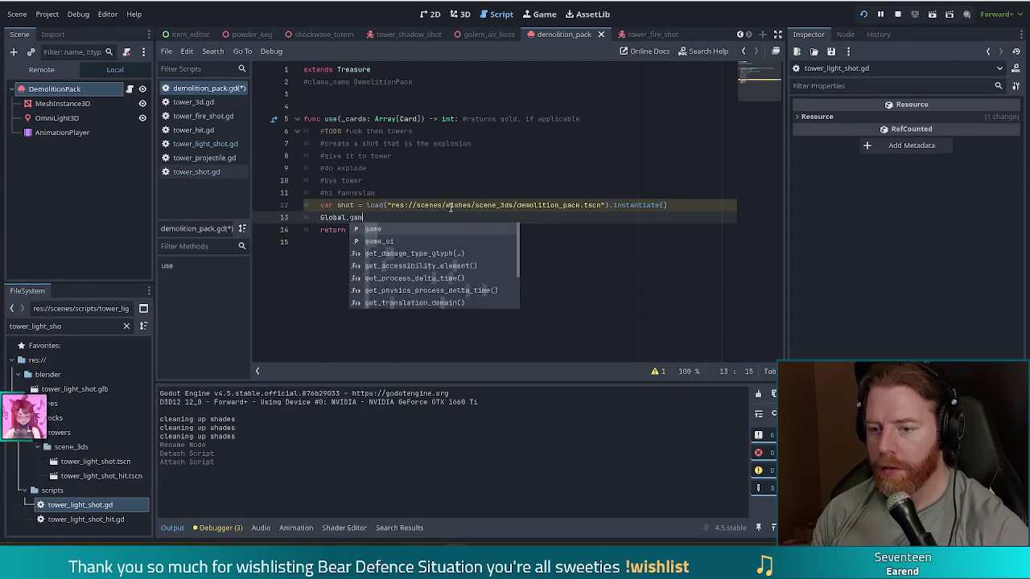
pyautogui.press('Return')
pyautogui.write('.boa')
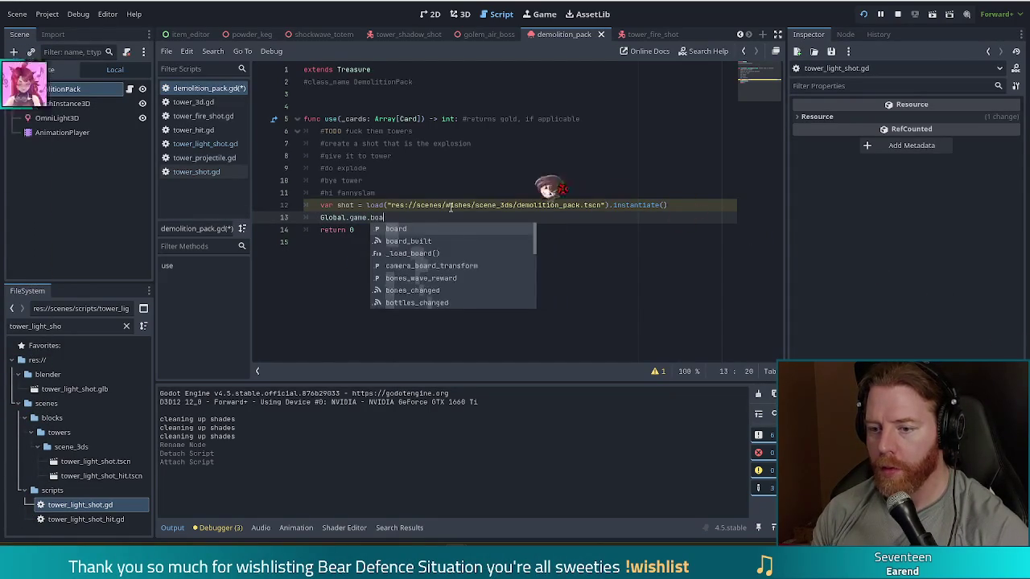
pyautogui.write('rd.ad')
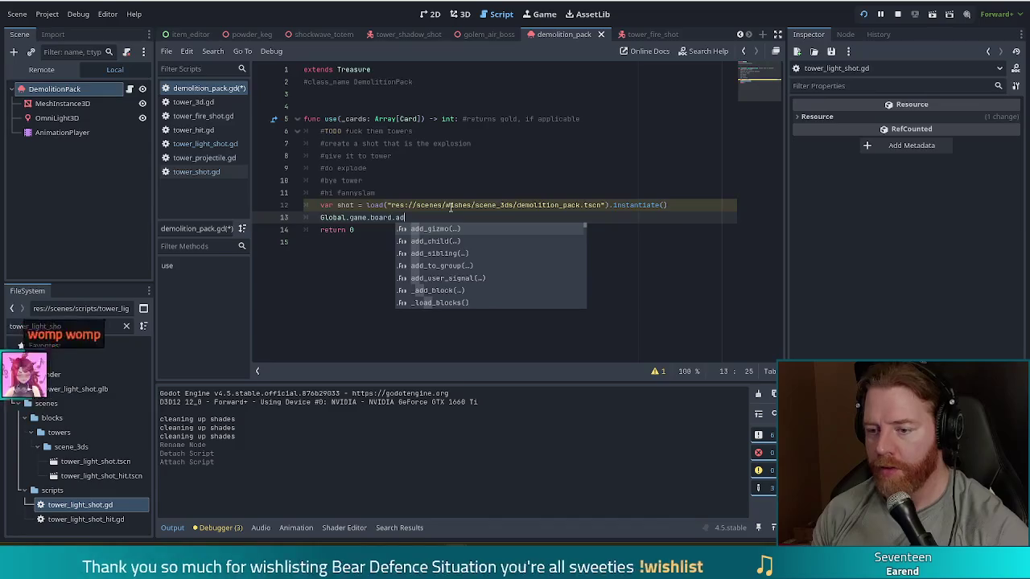
pyautogui.press('Down')
pyautogui.press('Return')
pyautogui.write('shot)')
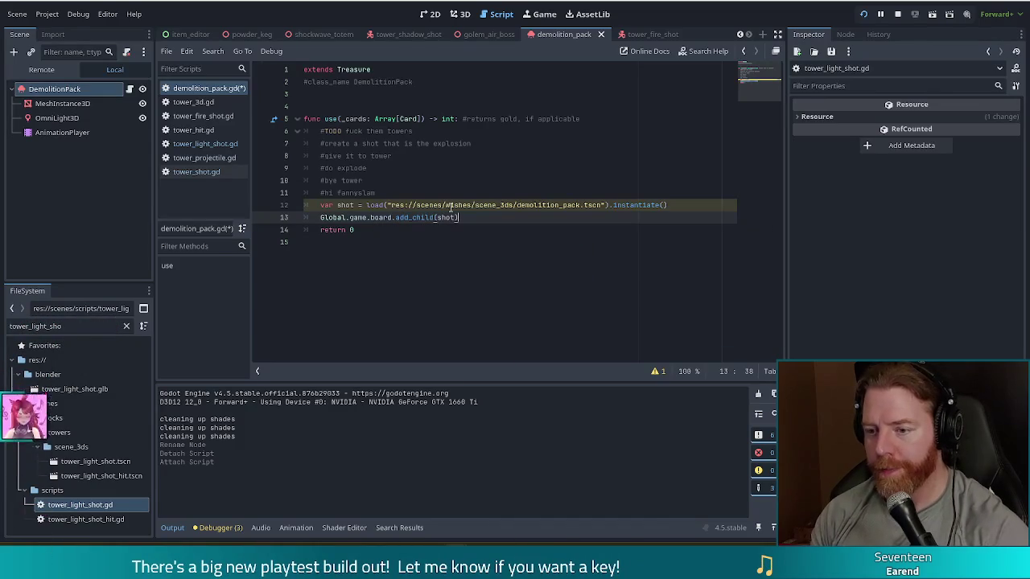
pyautogui.press('Return')
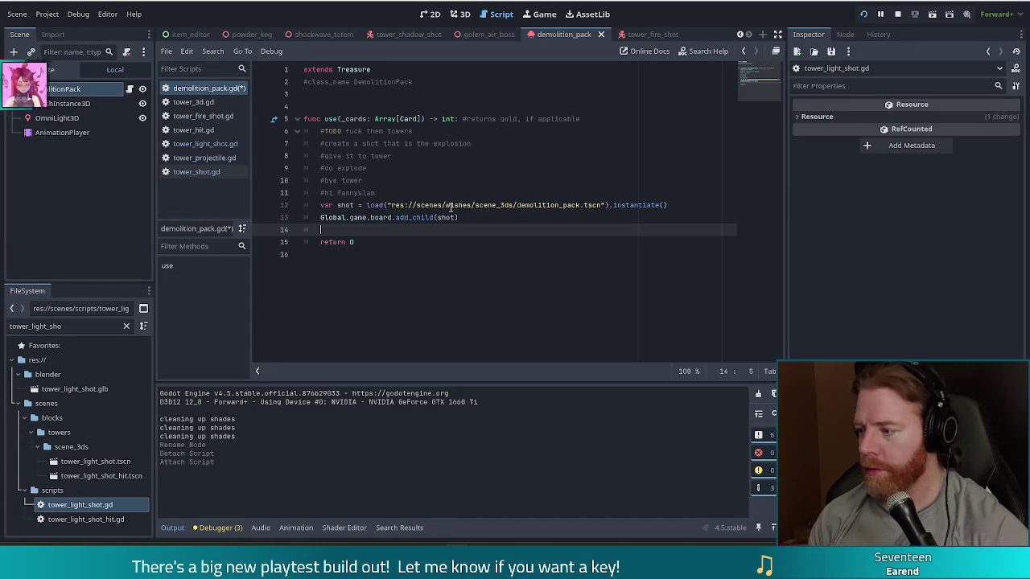
pyautogui.click(451, 207)
pyautogui.hotkey('ctrl', 'shift', 'Return')
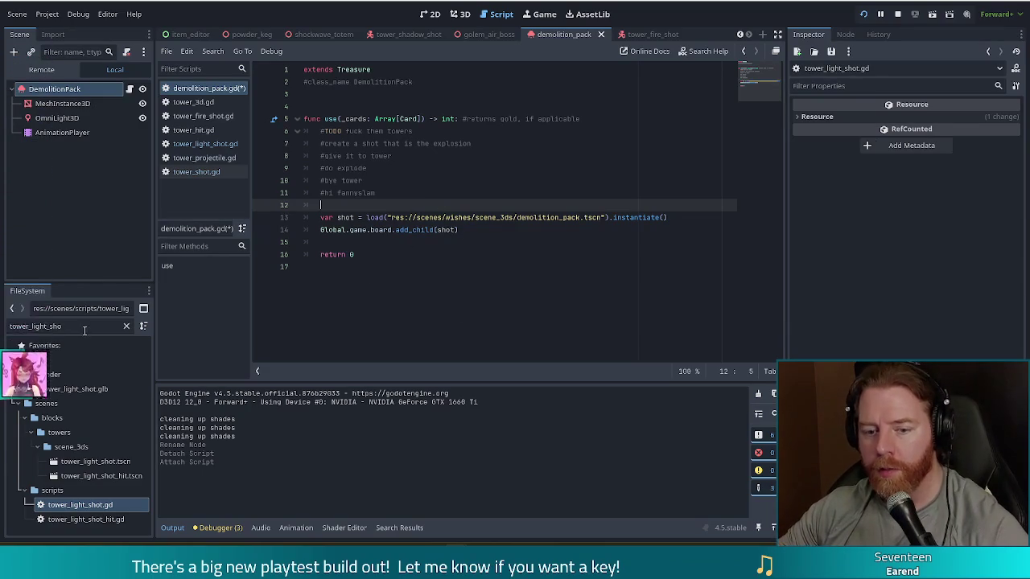
# Copy the tower-finding for-loop from socialize.gd and paste it into demolition_pack.gd
pyautogui.moveTo(84, 327); pyautogui.dragTo(2, 326)
pyautogui.write('social')
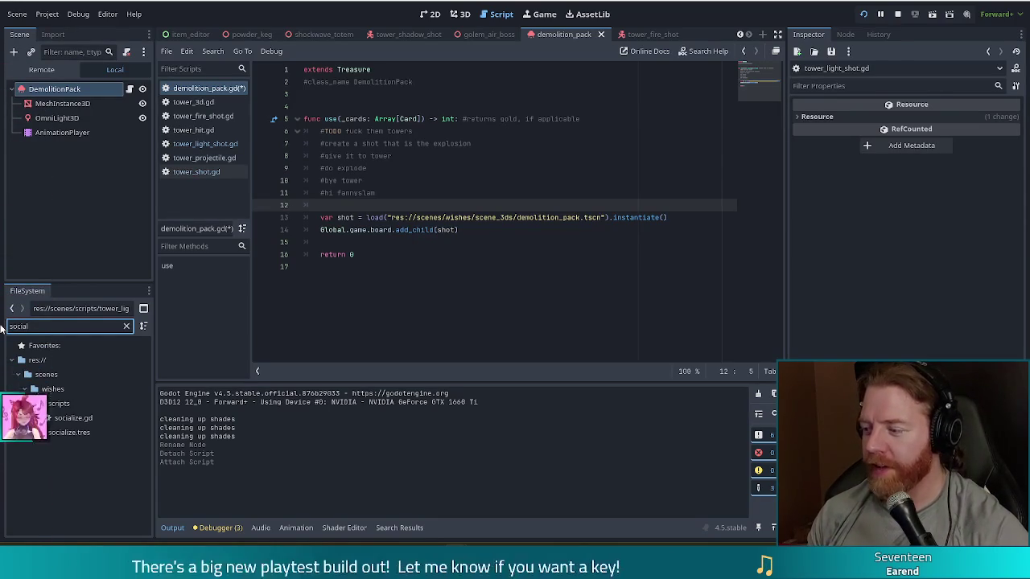
pyautogui.doubleClick(72, 417)
pyautogui.click(383, 230)
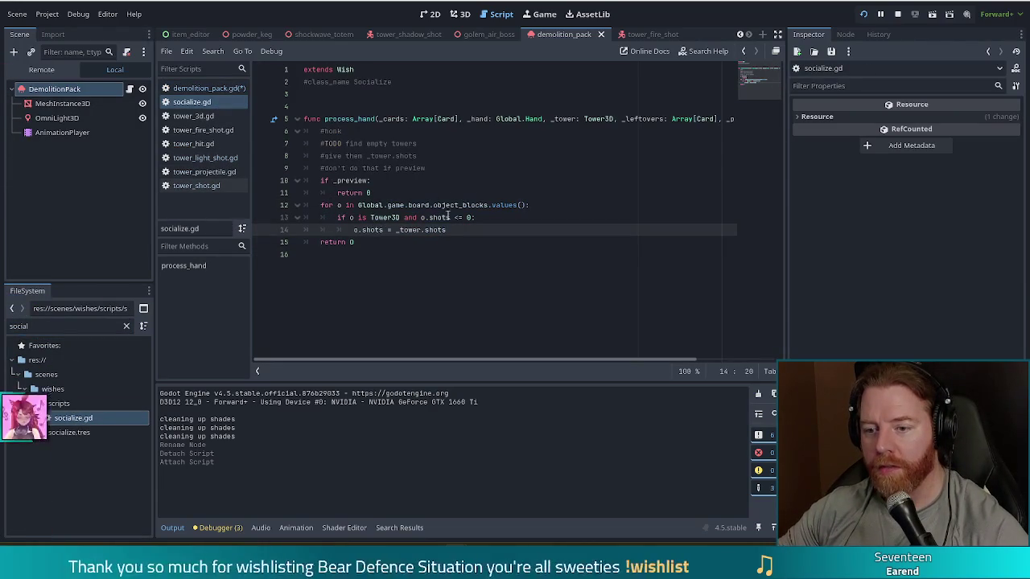
pyautogui.hotkey('shift', 'Up')
pyautogui.hotkey('shift', 'Up')
pyautogui.hotkey('shift', 'Up')
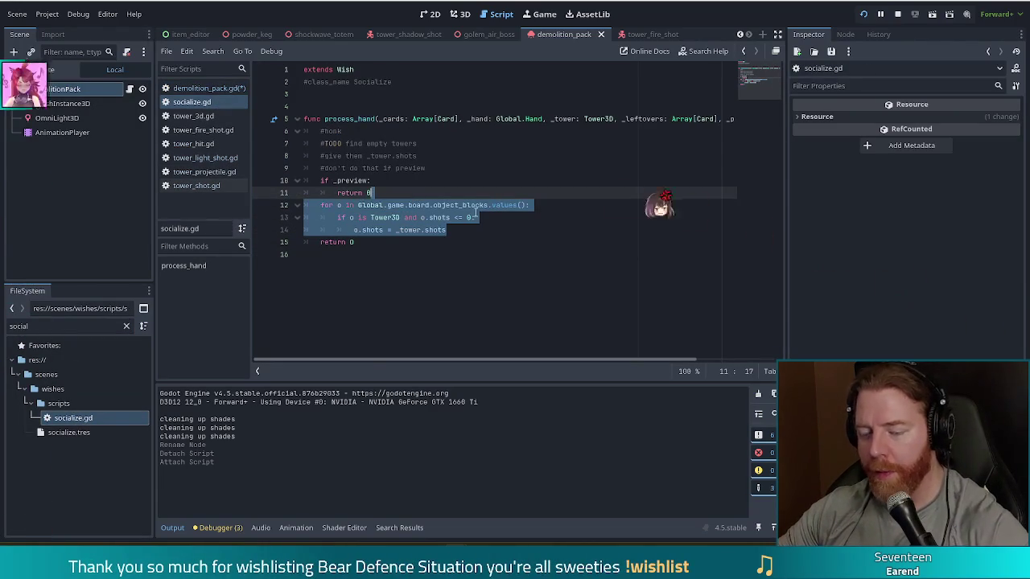
pyautogui.hotkey('ctrl', 'Home')
pyautogui.hotkey('alt', 'Left')
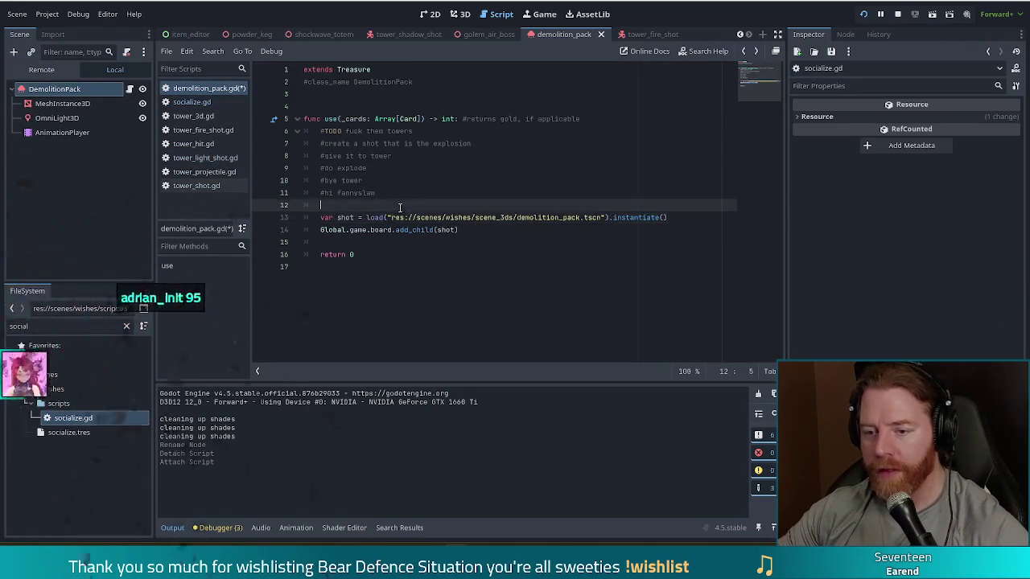
pyautogui.write('for o in Global.game.board.object_blocks.values(): \t\tif o is Tower3D and o.shots <= 0: \t\t\to.shots = _tower.shots')
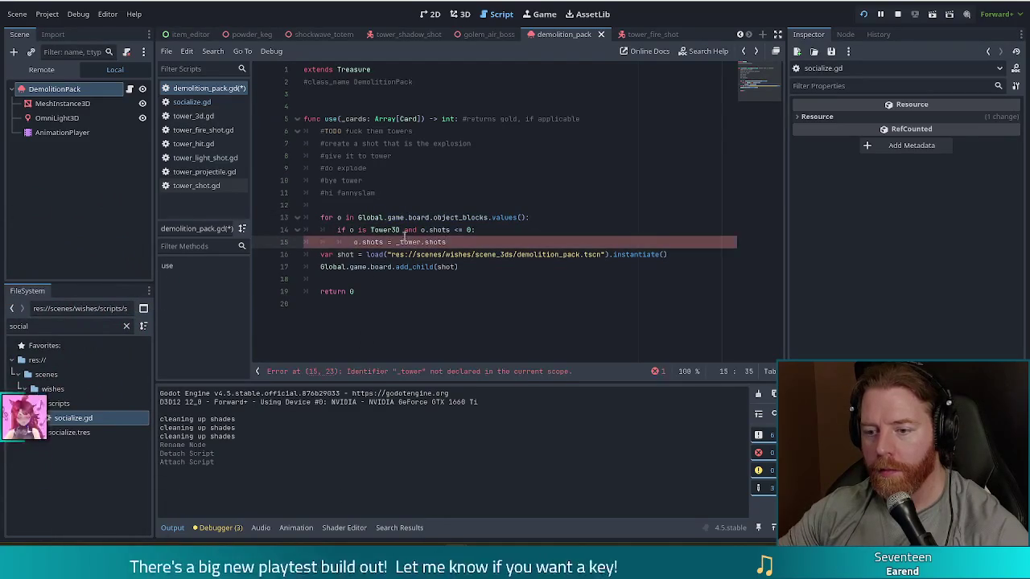
# Indent the shot lines into the Tower3D shots <= 0 check and delete the o.shots assignment
pyautogui.keyDown('shift'); pyautogui.click(381, 217); pyautogui.keyUp('shift')
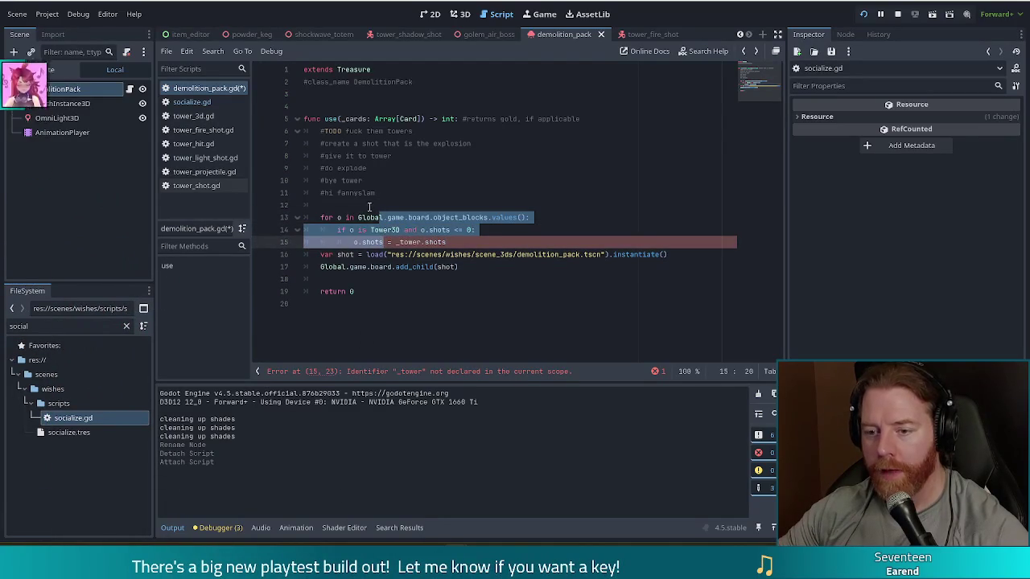
pyautogui.click(391, 205)
pyautogui.press('BackSpace')
pyautogui.press('BackSpace')
pyautogui.click(347, 243)
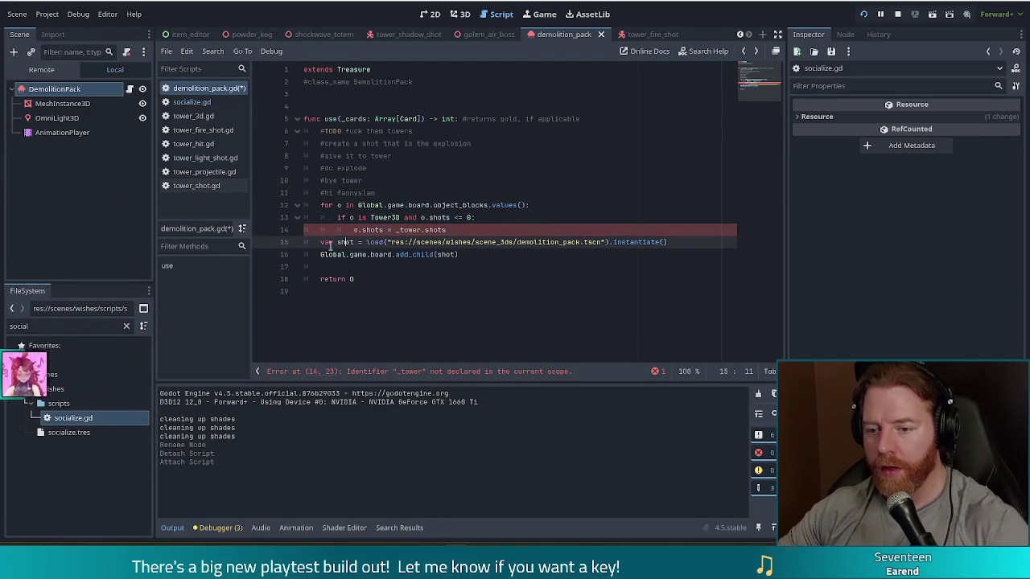
pyautogui.moveTo(328, 242); pyautogui.dragTo(333, 264)
pyautogui.press('Tab')
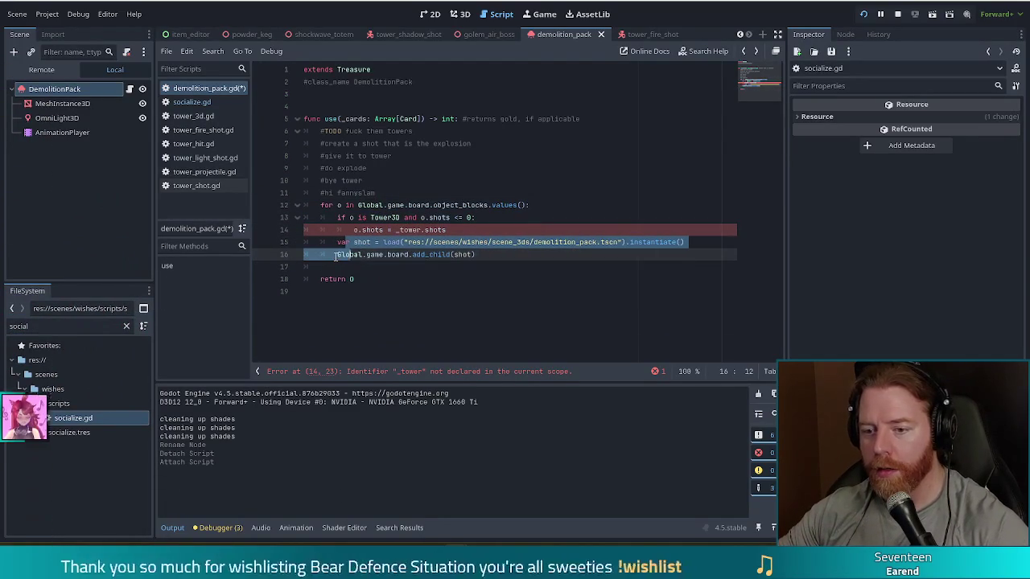
pyautogui.press('Tab')
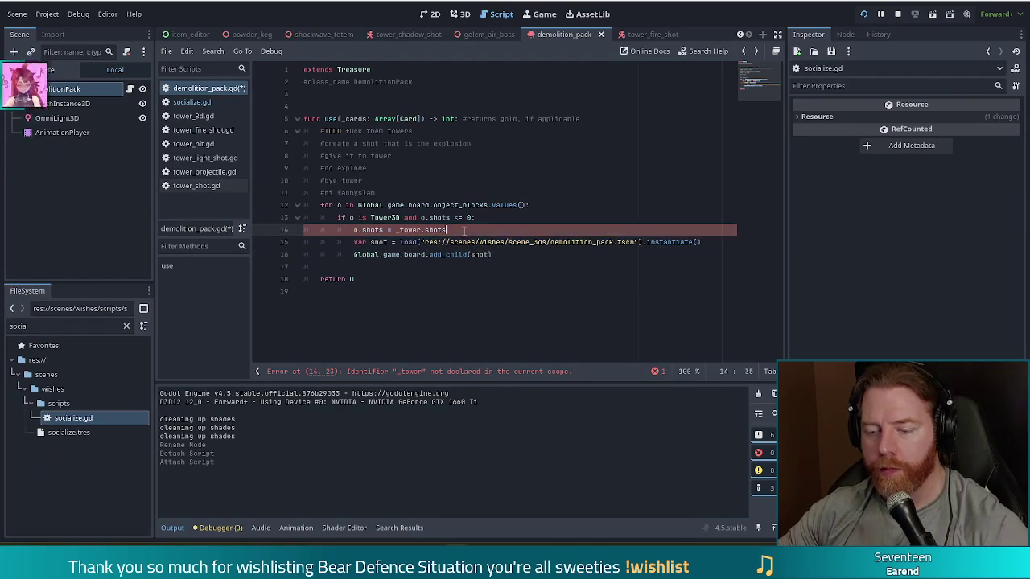
pyautogui.moveTo(459, 231); pyautogui.dragTo(504, 218)
pyautogui.press('BackSpace')
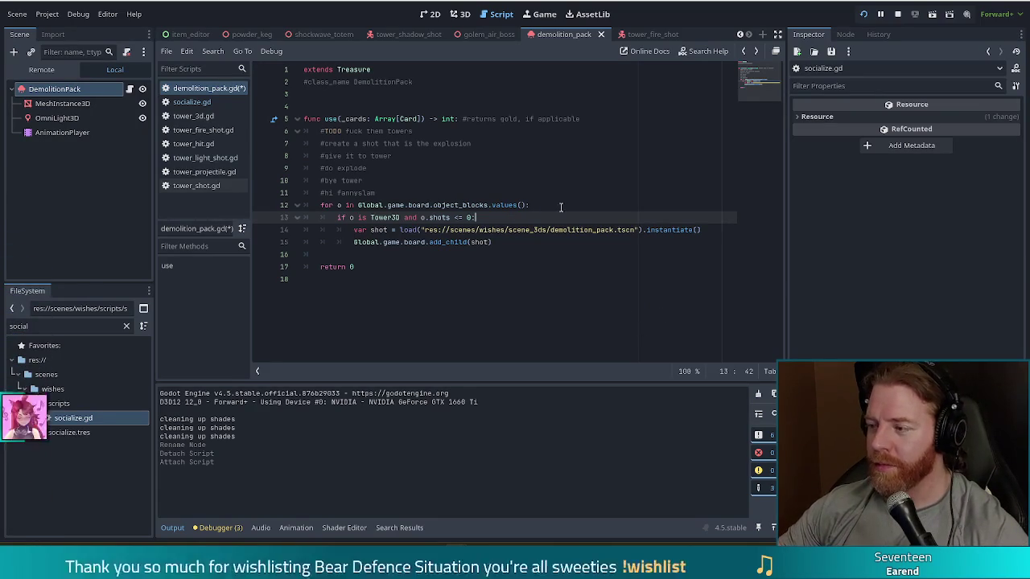
pyautogui.click(516, 244)
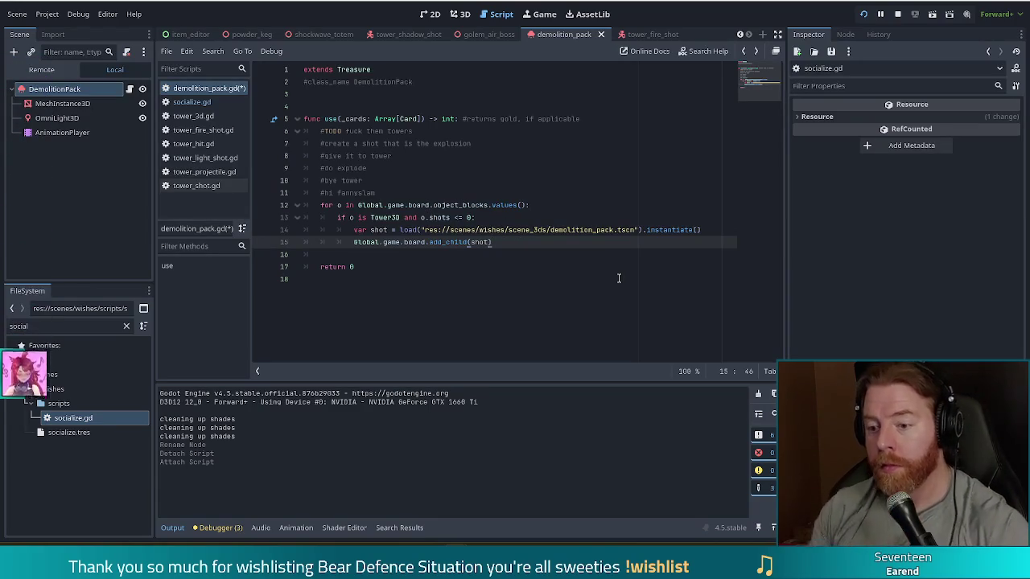
pyautogui.press('Return')
# Add shot.global_position = o.target after the add_child(shot) line
pyautogui.write('shot.')
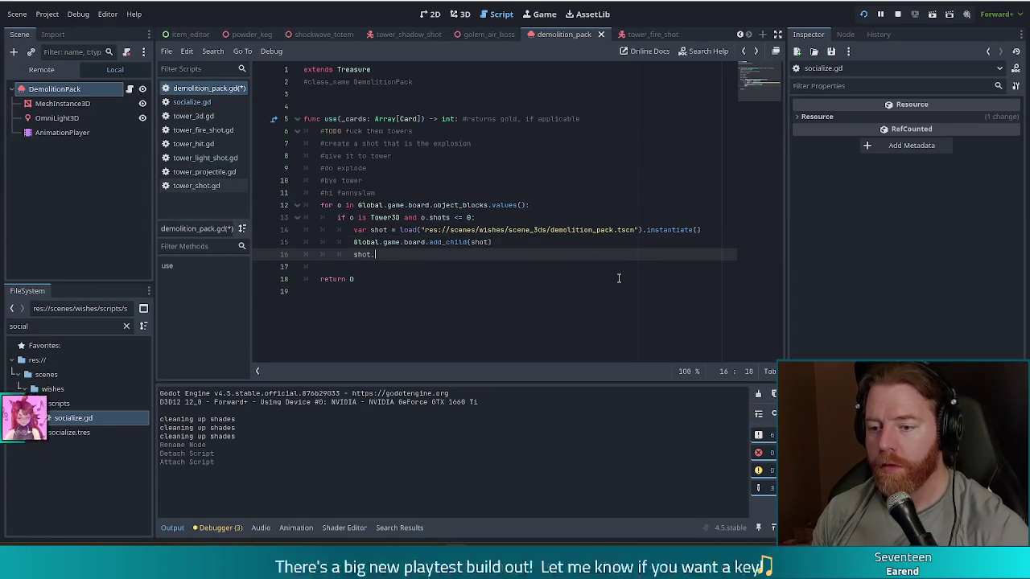
pyautogui.write('gl')
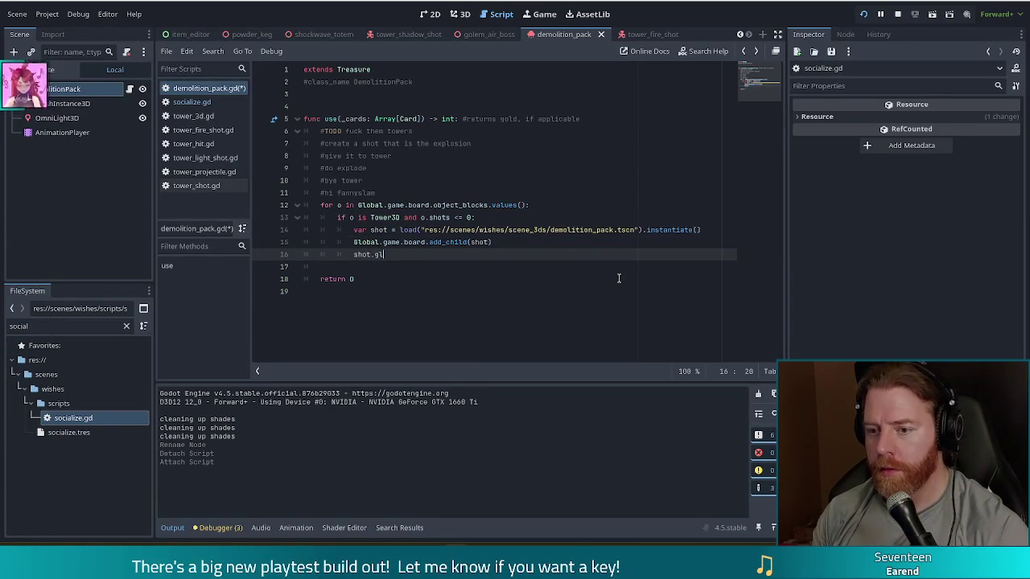
pyautogui.write('obal_position=')
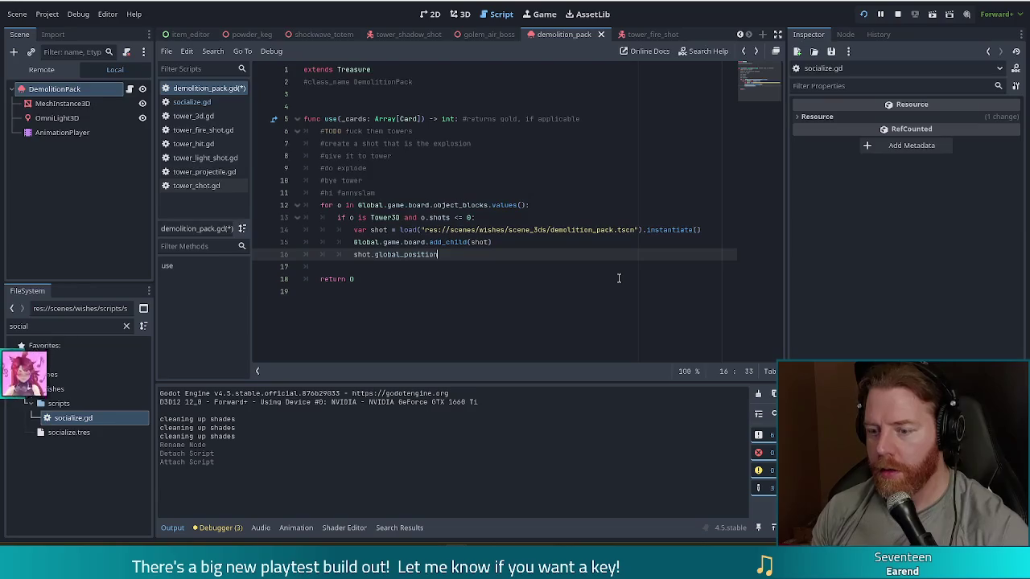
pyautogui.press('BackSpace')
pyautogui.press('BackSpace')
pyautogui.write('= ')
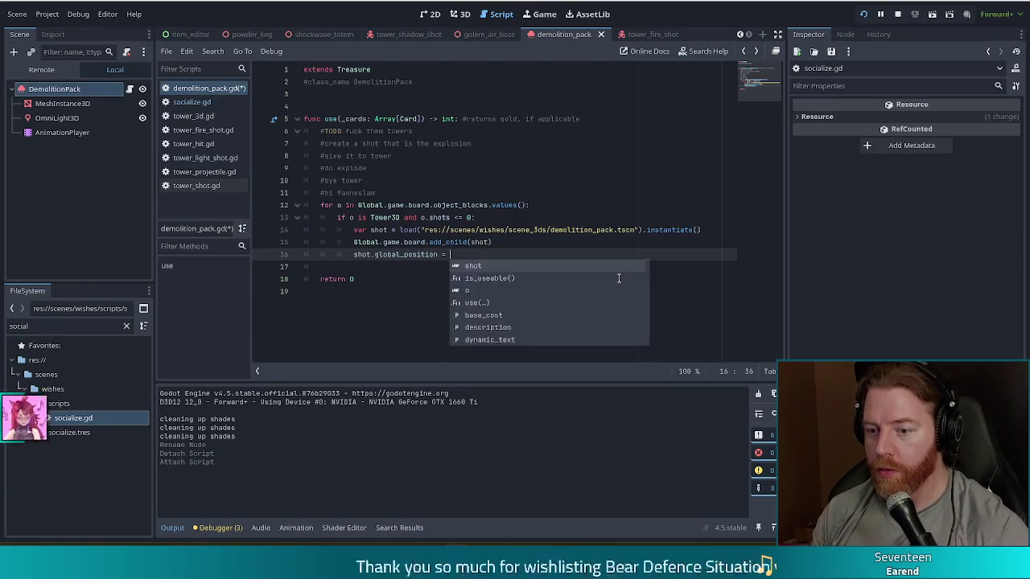
pyautogui.write('o.')
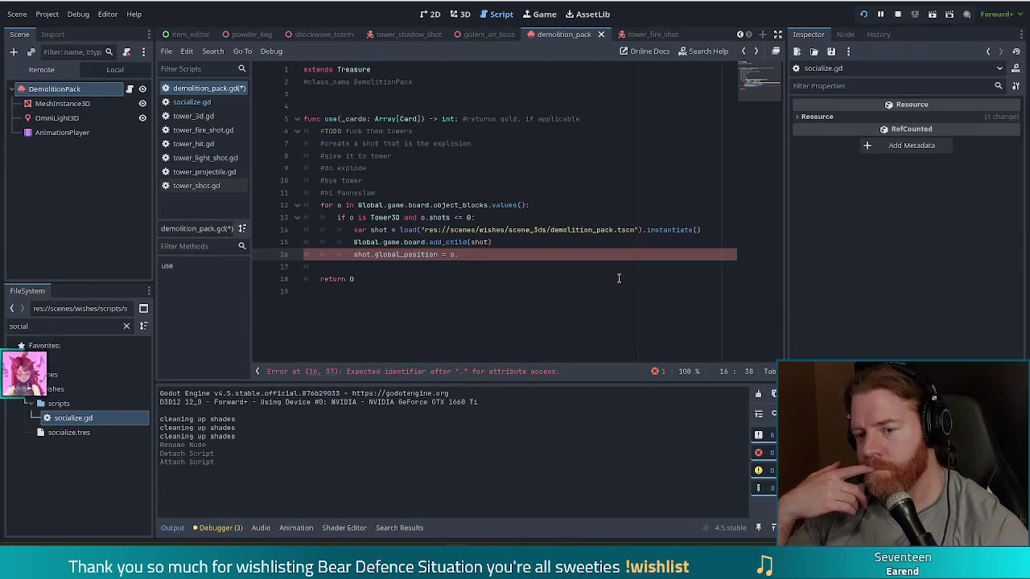
pyautogui.write('target')
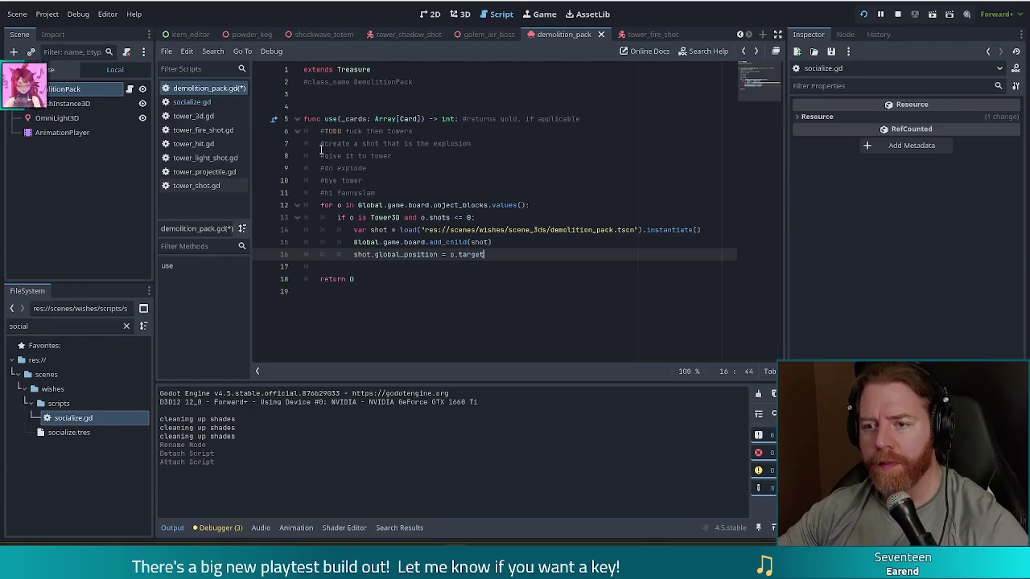
pyautogui.click(46, 330)
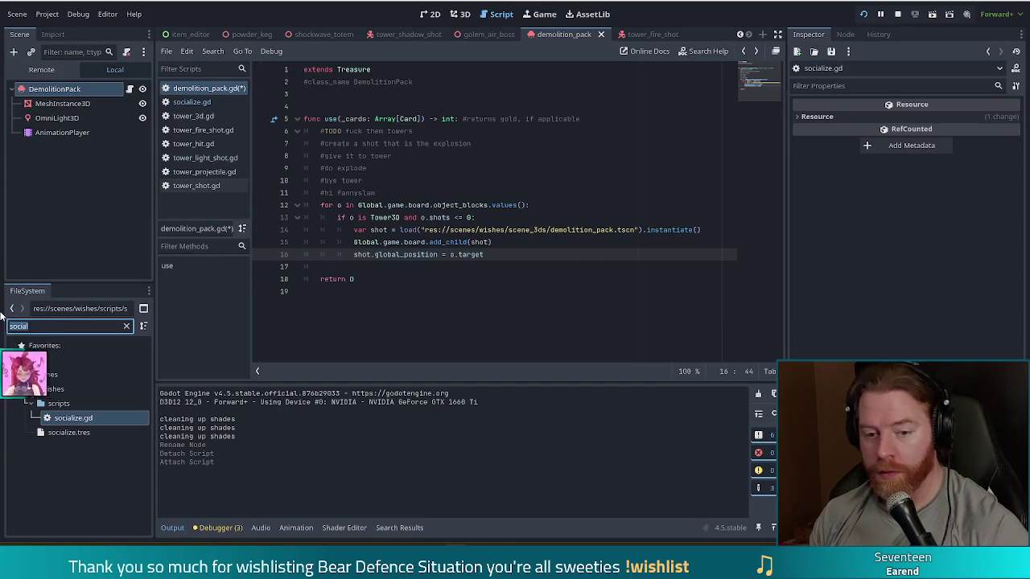
# Filter the FileSystem for 'tower_balli' and open tower_ballista.tscn to view its Tower3D properties
pyautogui.write('towe')
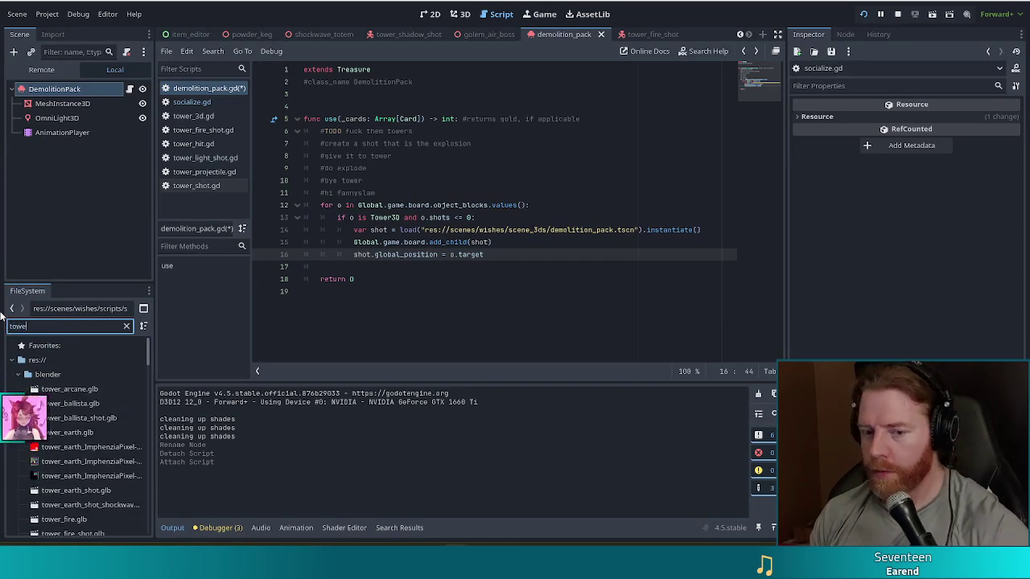
pyautogui.write('r_ballist')
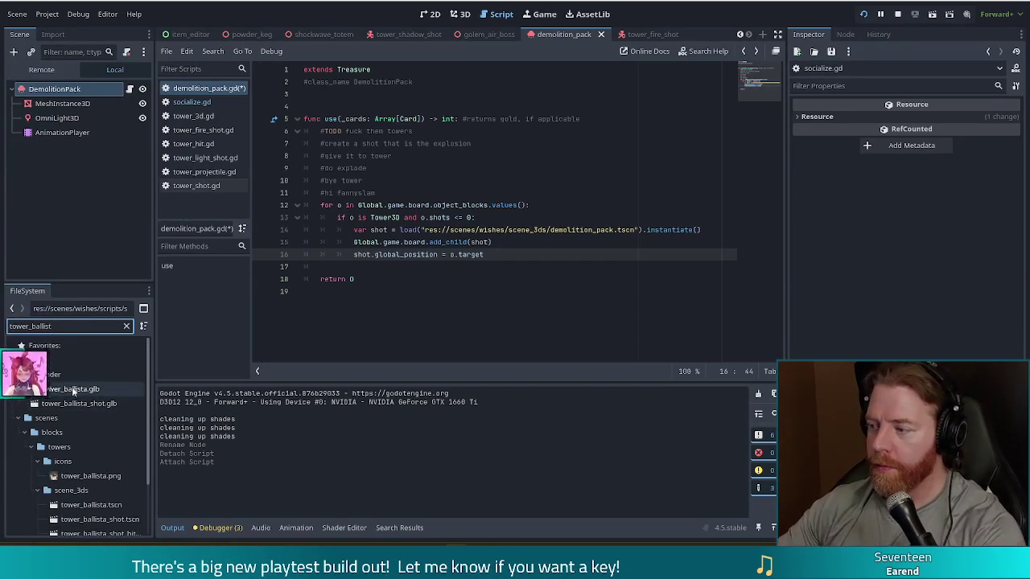
pyautogui.scroll(-3, 139, 386)
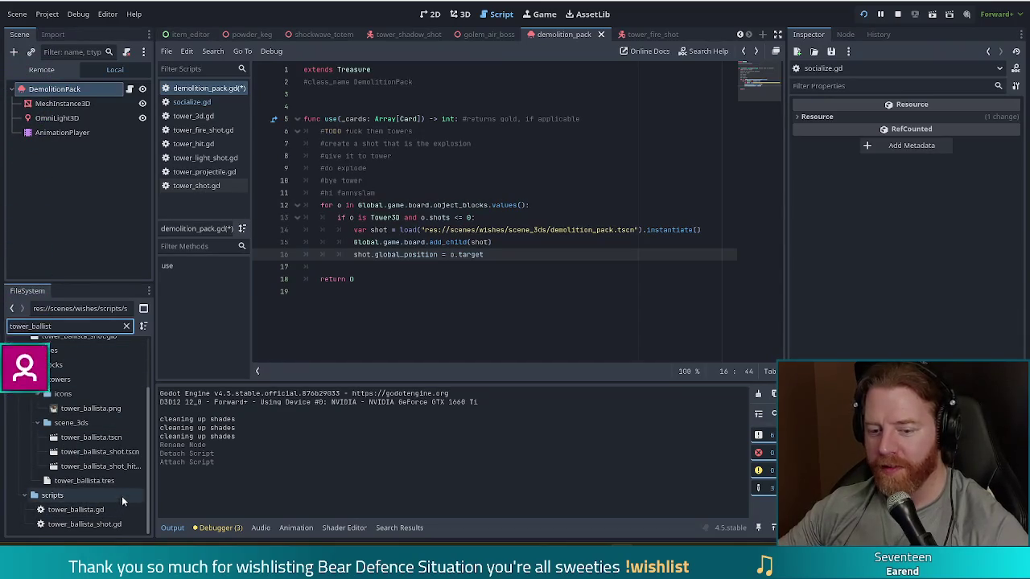
pyautogui.doubleClick(111, 437)
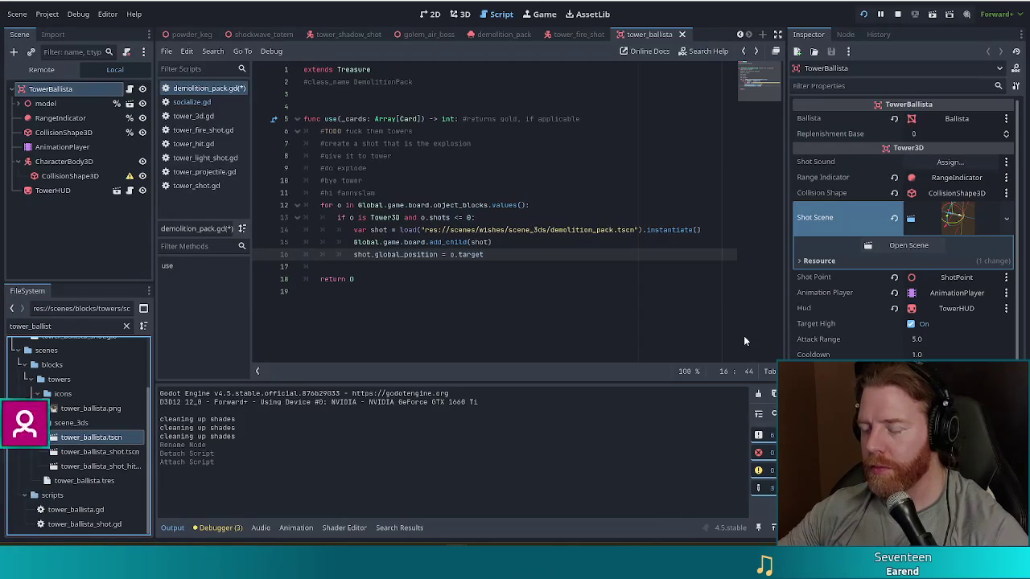
pyautogui.click(19, 104)
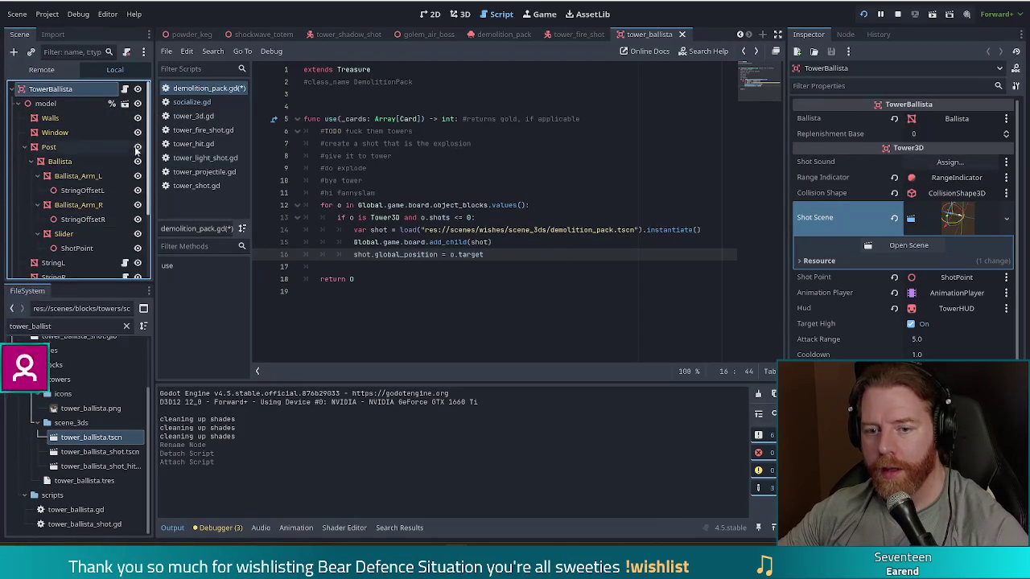
pyautogui.scroll(-3, 147, 139)
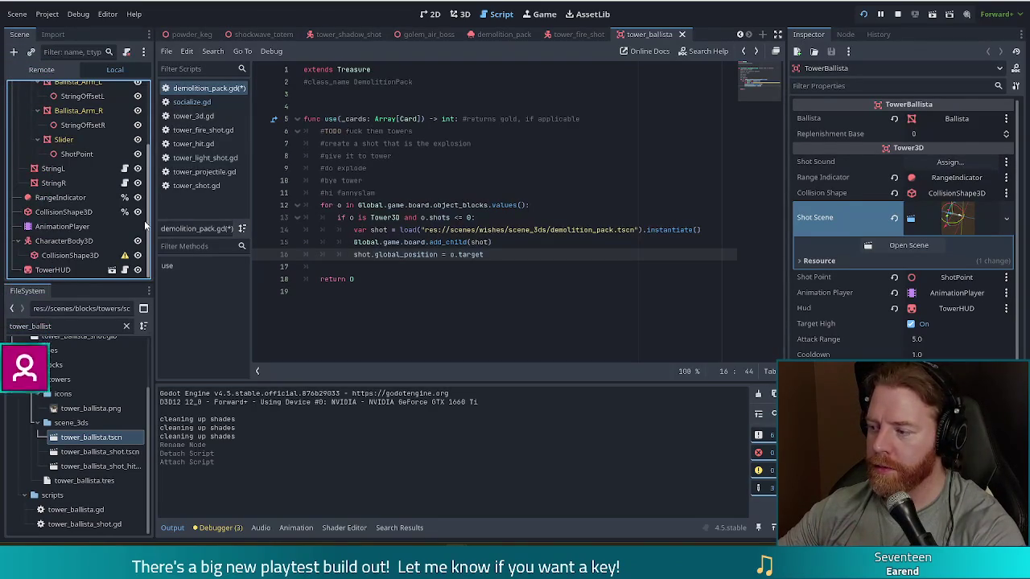
pyautogui.scroll(3, 88, 237)
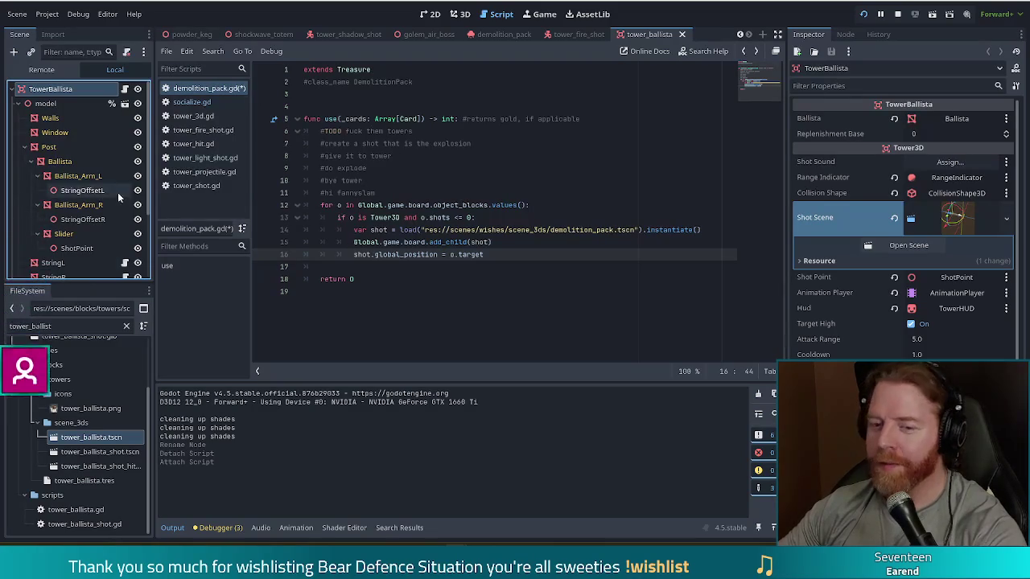
pyautogui.scroll(-3, 145, 184)
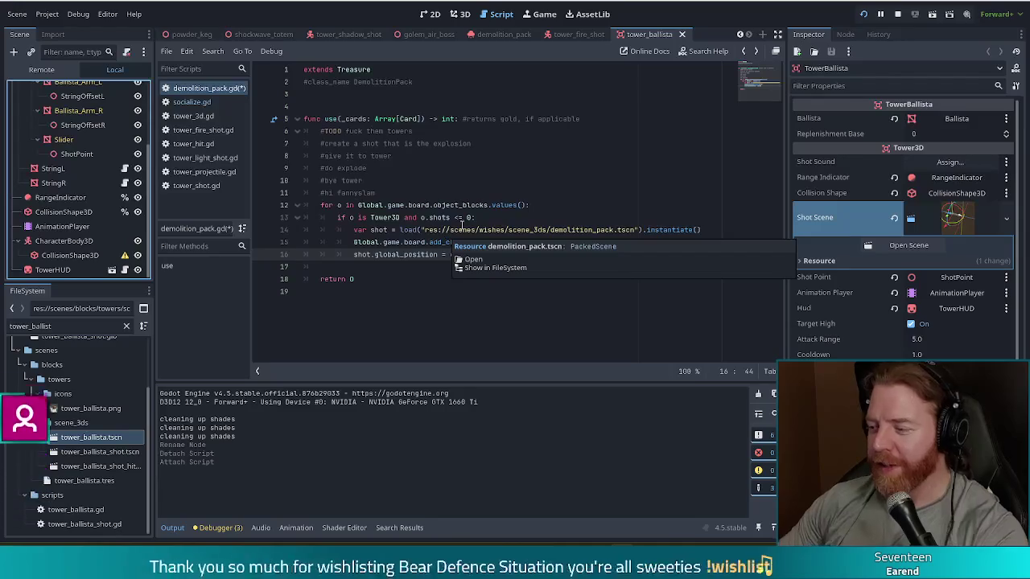
pyautogui.moveTo(462, 229)
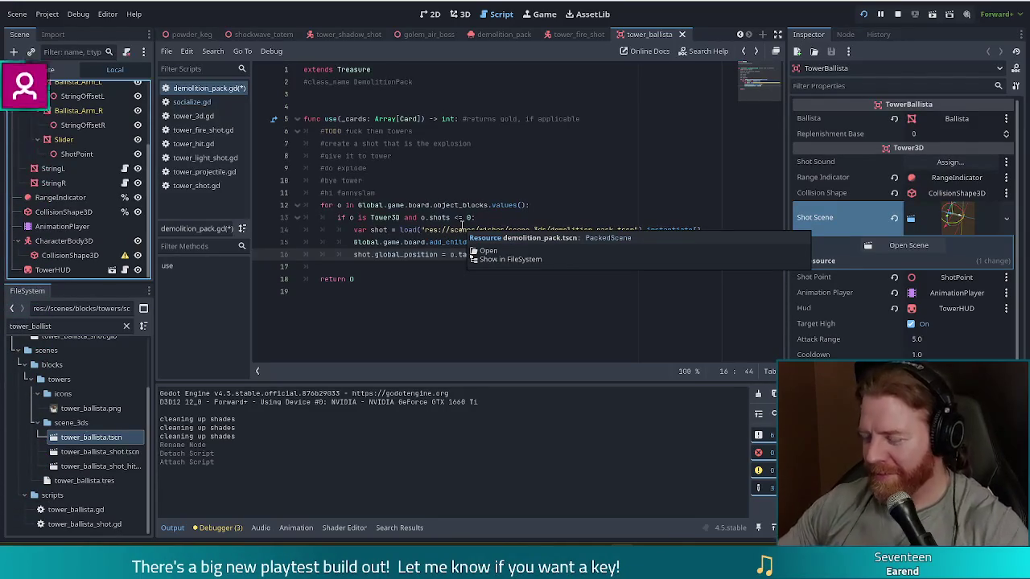
pyautogui.click(395, 218)
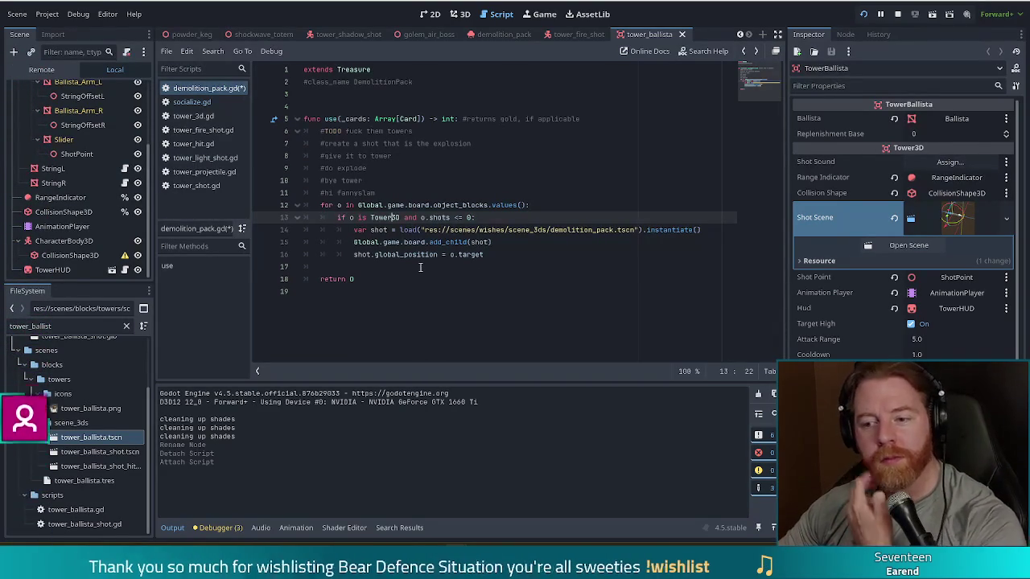
pyautogui.click(510, 252)
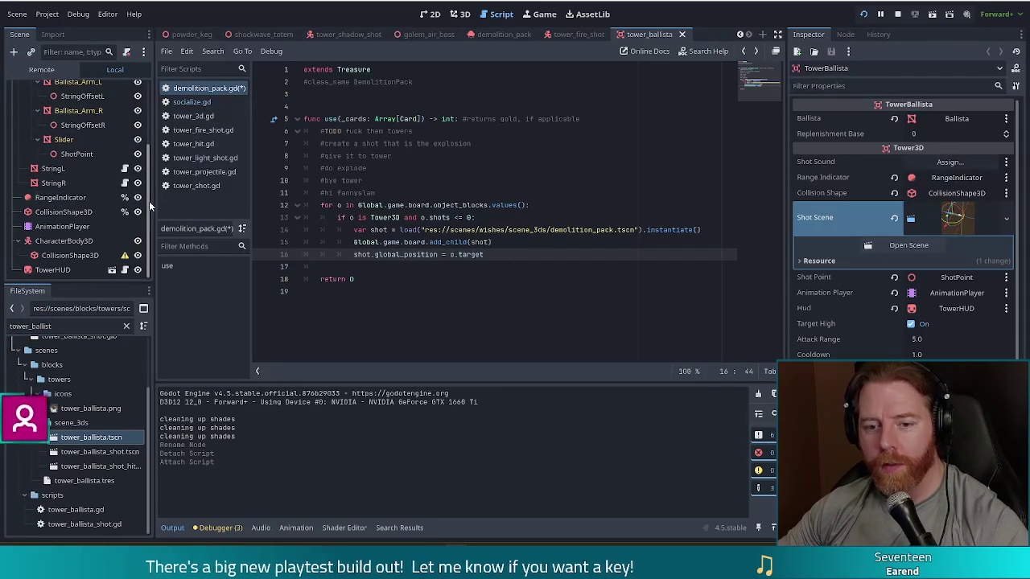
pyautogui.moveTo(149, 208); pyautogui.dragTo(147, 135)
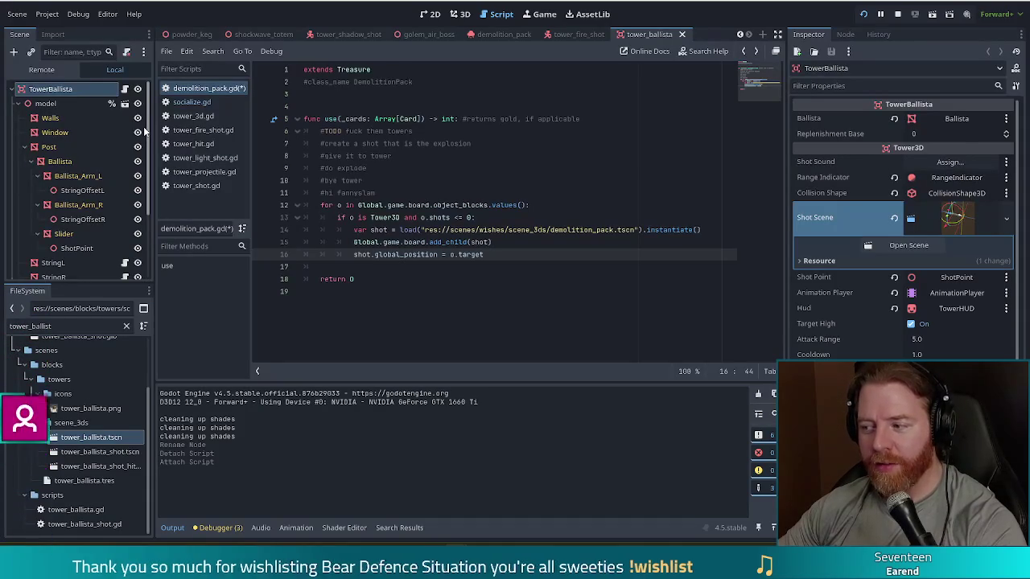
pyautogui.moveTo(145, 131); pyautogui.dragTo(152, 232)
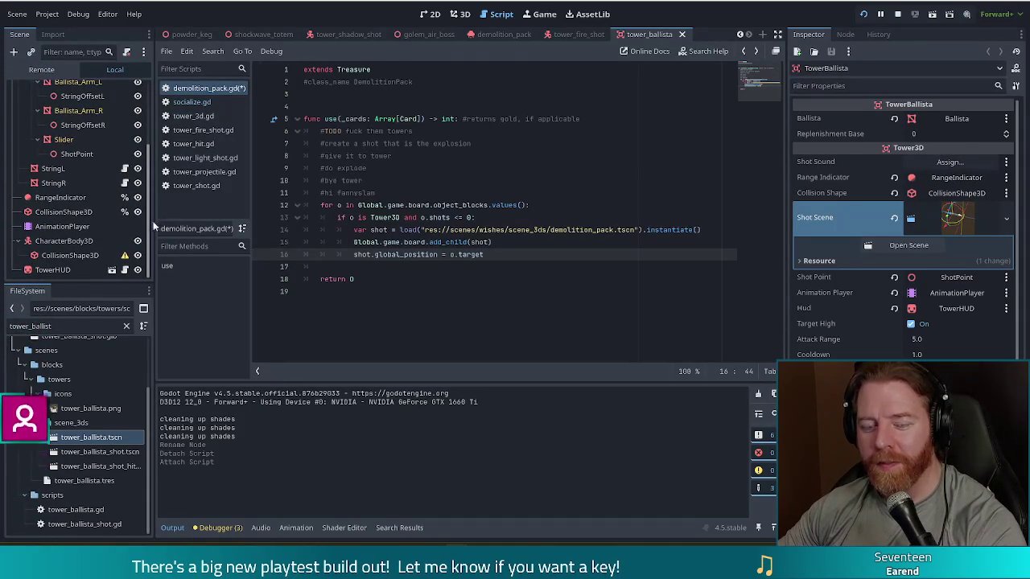
pyautogui.moveTo(152, 233); pyautogui.dragTo(149, 137)
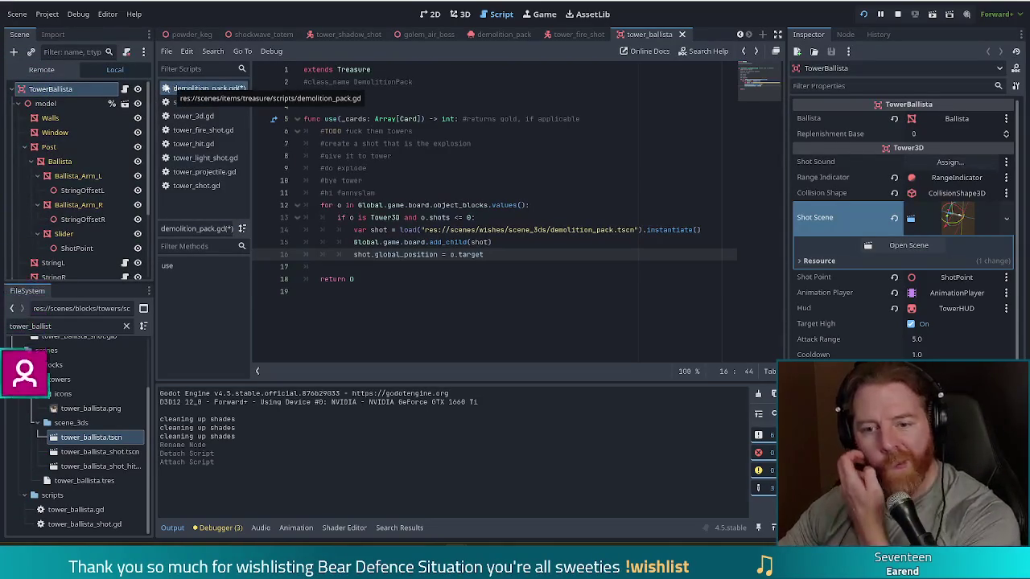
pyautogui.click(81, 249)
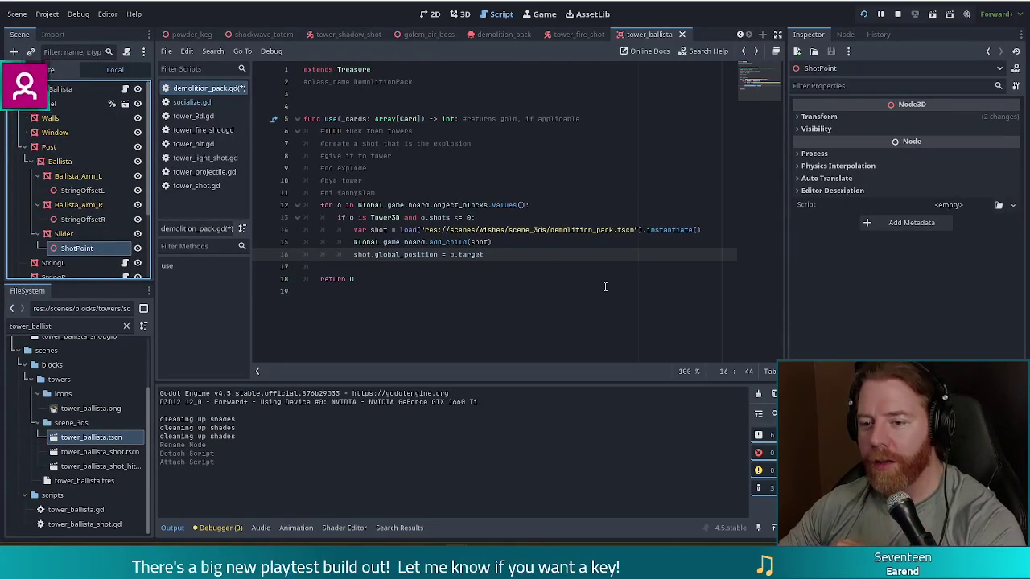
pyautogui.click(57, 88)
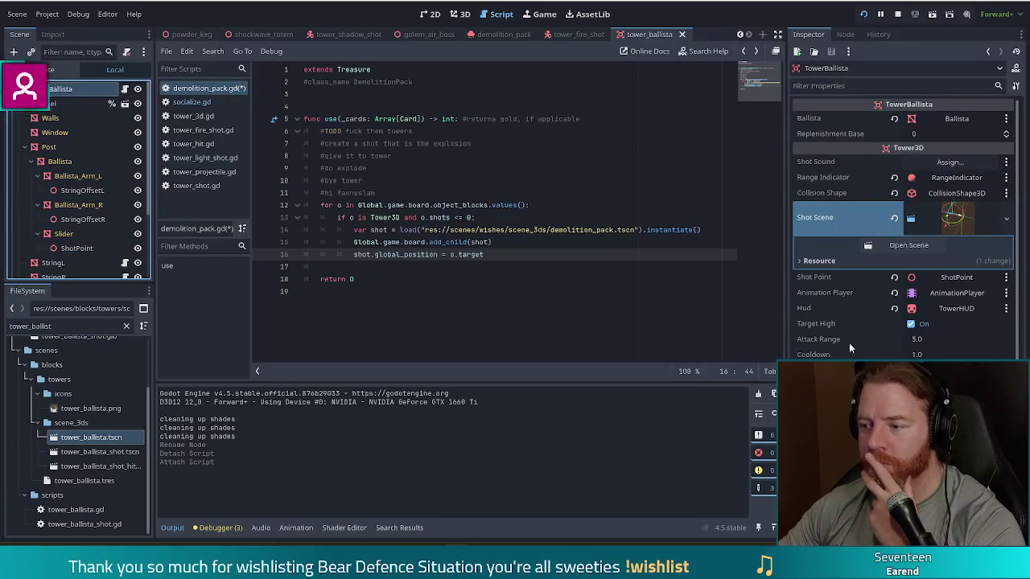
pyautogui.click(379, 242)
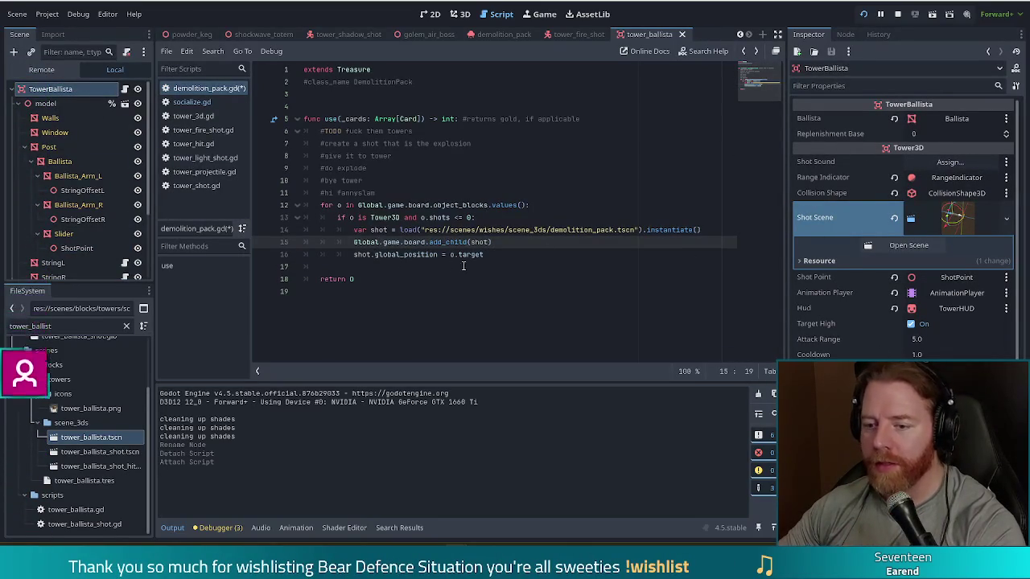
# Change the shot position on line 16 from o.target to o.shot_point and save the script
pyautogui.click(494, 254)
pyautogui.press('BackSpace')
pyautogui.press('BackSpace')
pyautogui.press('BackSpace')
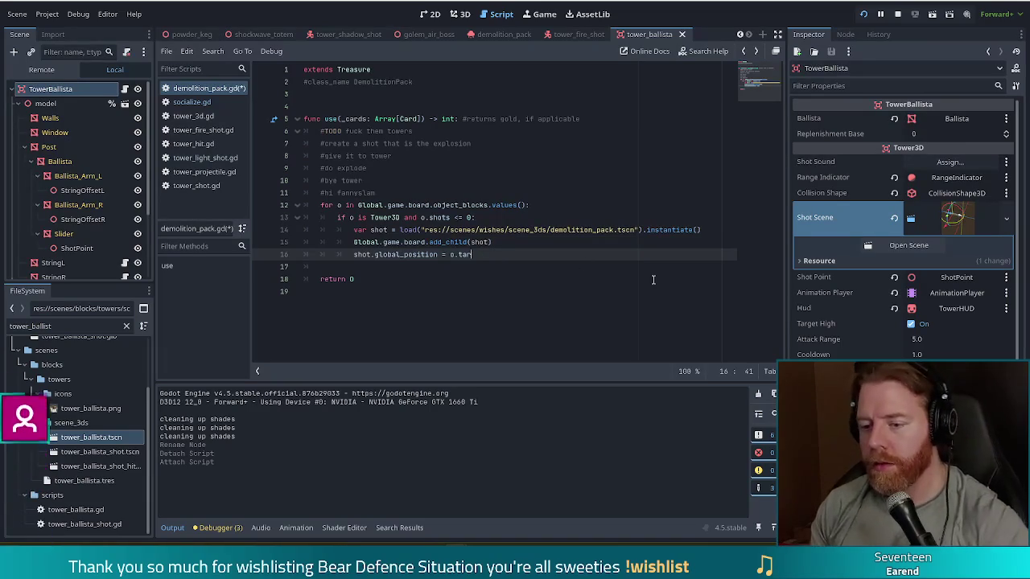
pyautogui.write('shot')
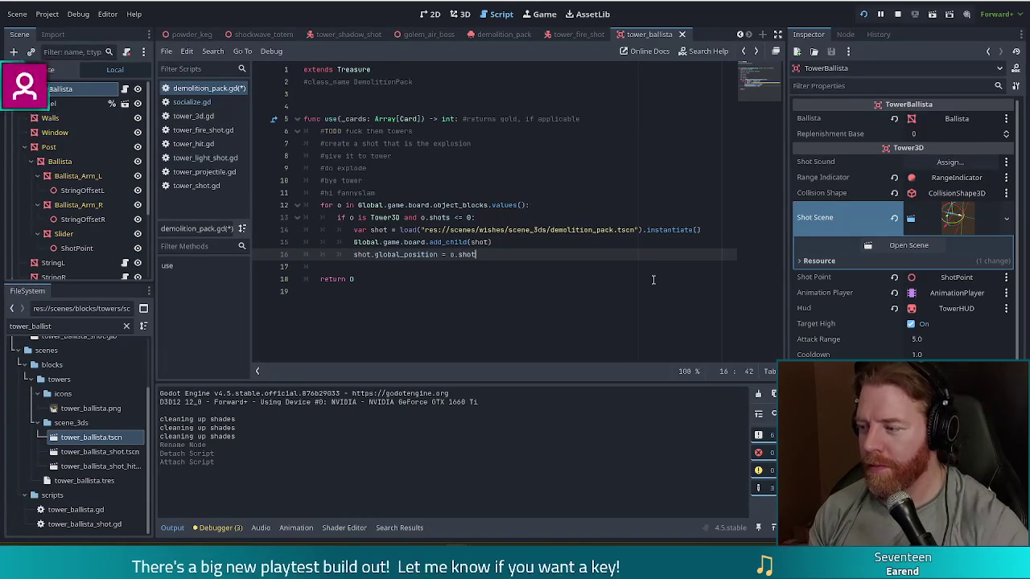
pyautogui.write('oint')
pyautogui.hotkey('ctrl', 's')
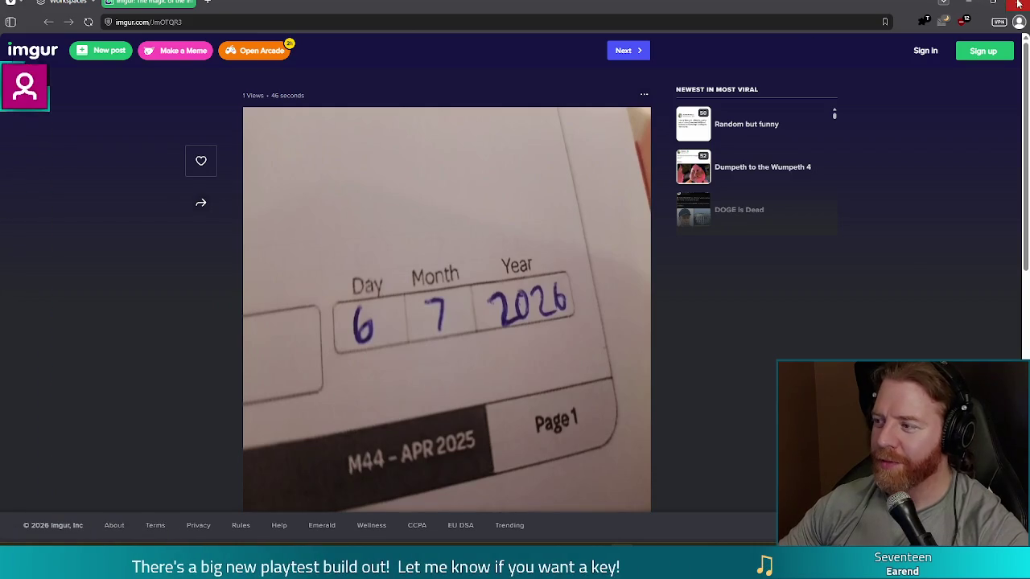
pyautogui.click(968, 2)
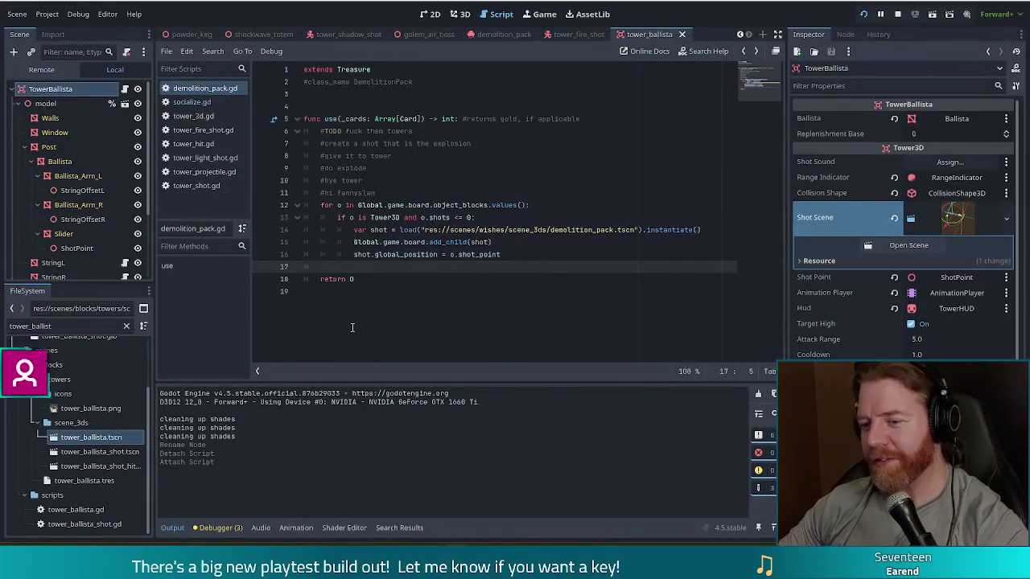
# Save demolition_pack.gd and switch to the demolition_pack scene tab
pyautogui.moveTo(450, 269); pyautogui.dragTo(455, 254)
pyautogui.click(442, 271)
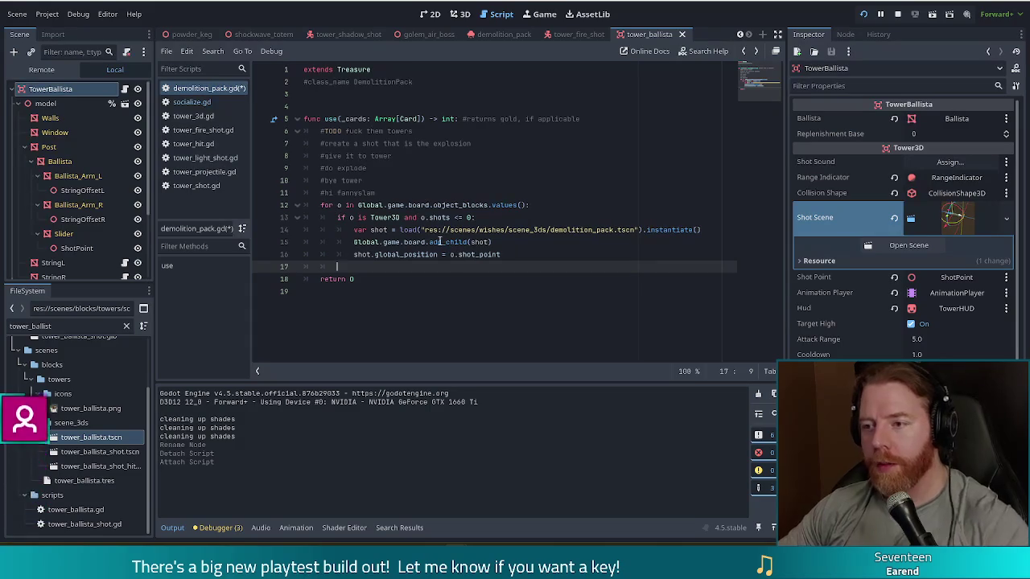
pyautogui.hotkey('ctrl', 's')
pyautogui.click(504, 34)
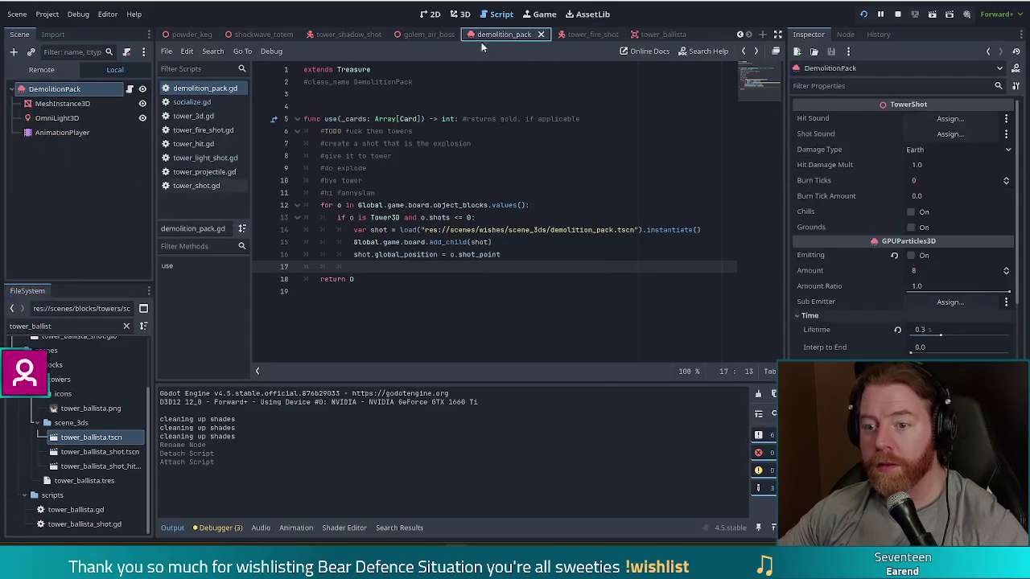
# Show the AnimationPlayer's boom animation with its MeshInstance3D scale, shader and OmniLight3D light_energy keys
pyautogui.click(92, 134)
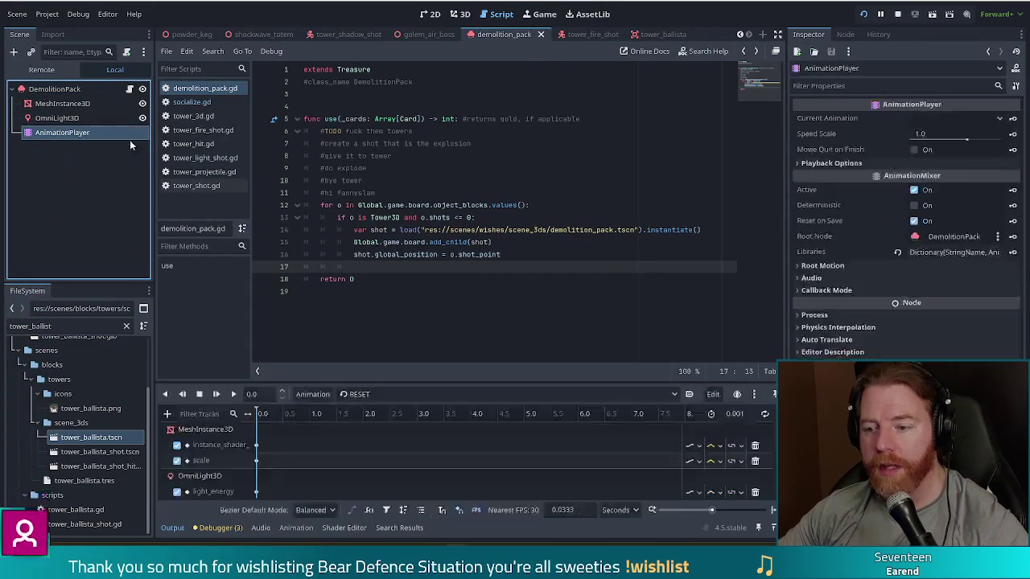
pyautogui.click(393, 393)
pyautogui.click(392, 424)
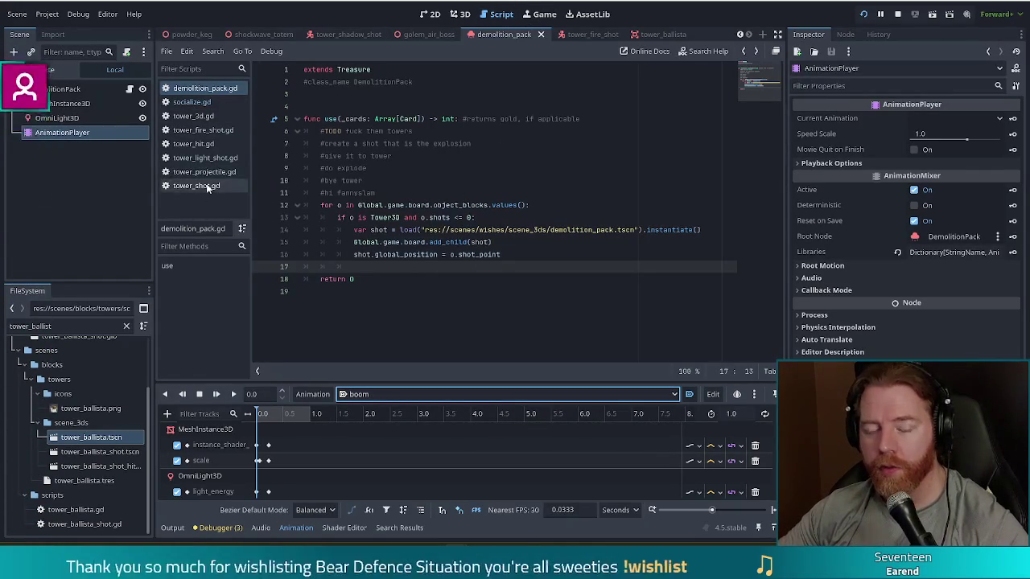
pyautogui.click(216, 90)
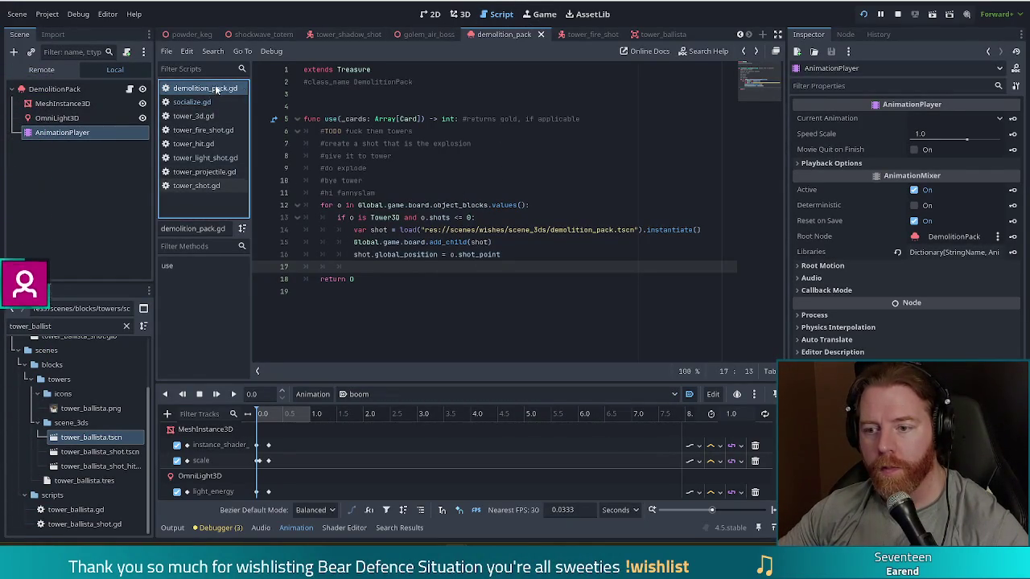
# Begin line 17 of demolition_pack.gd with 'shot.scale *= o.r'
pyautogui.click(442, 265)
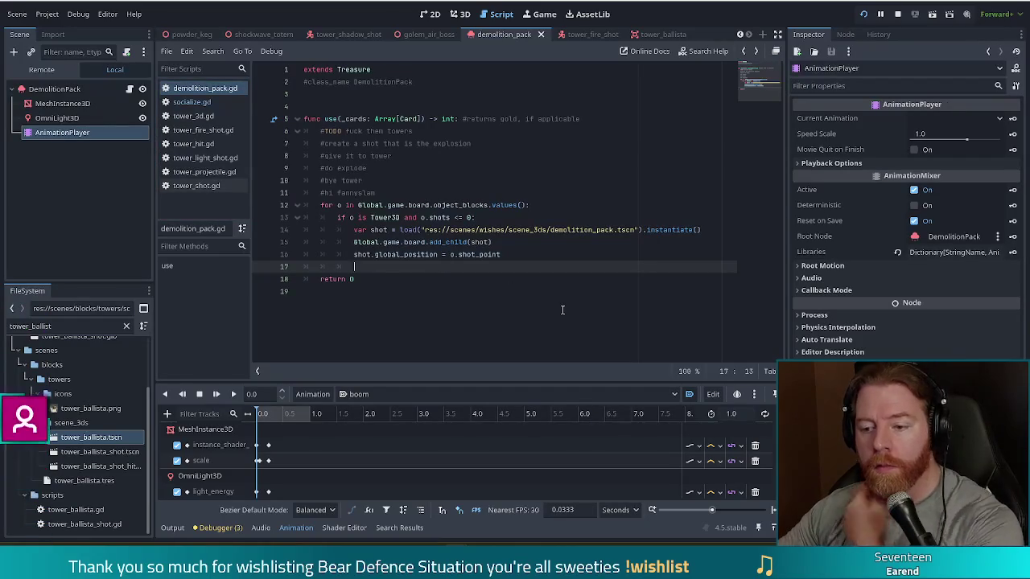
pyautogui.write('shot.')
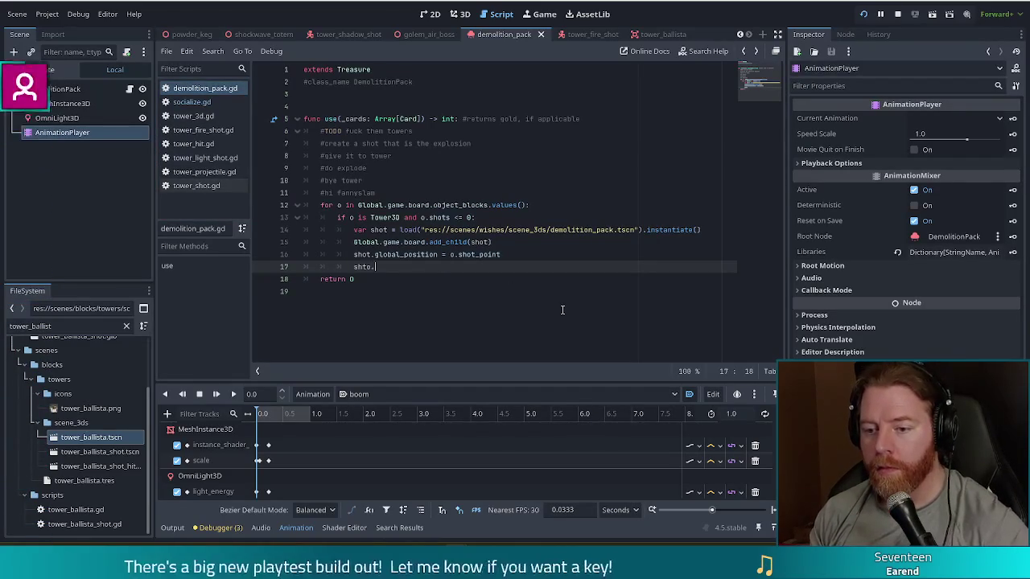
pyautogui.write('scale *')
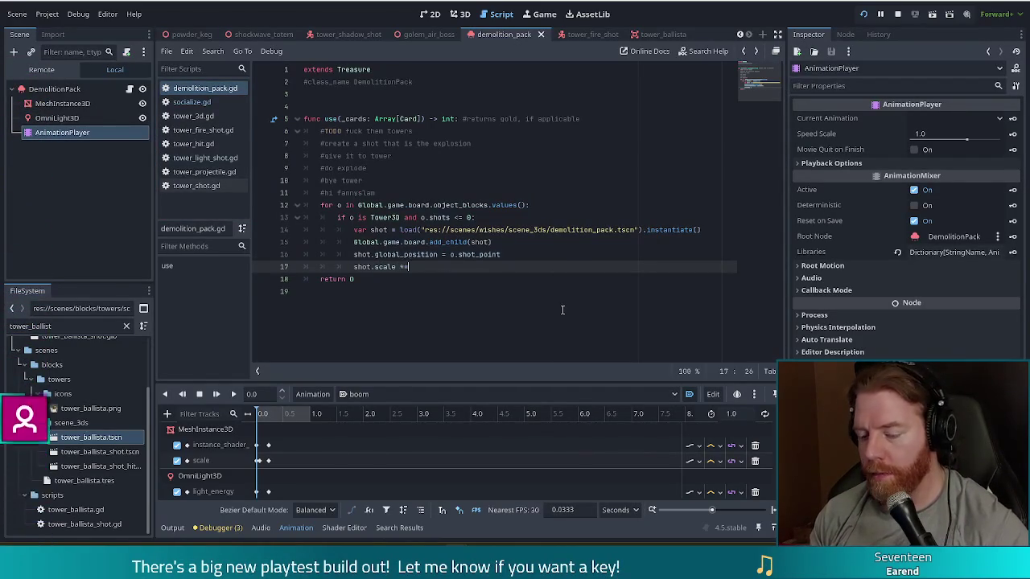
pyautogui.write('= o.get')
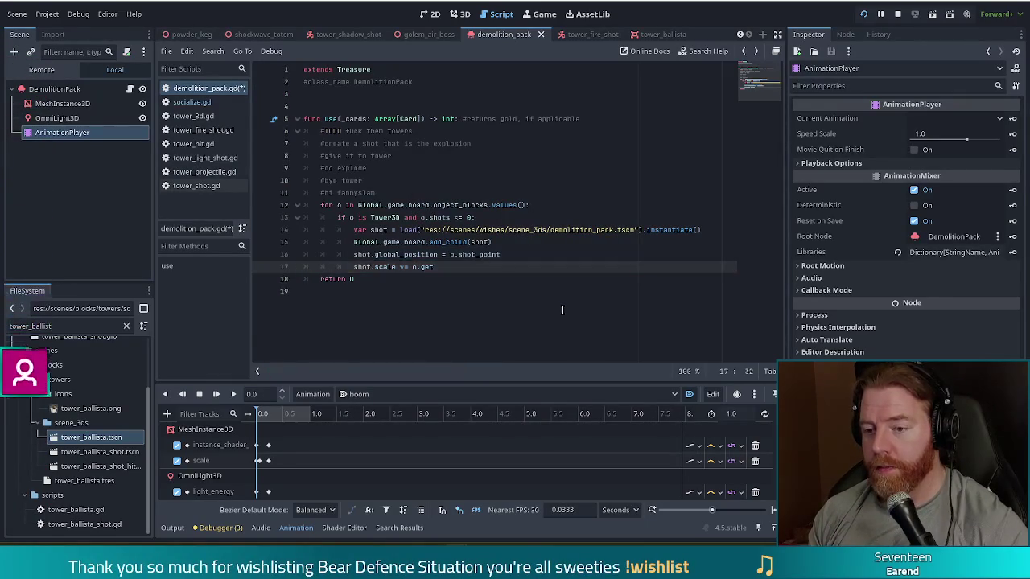
pyautogui.press('BackSpace')
pyautogui.press('BackSpace')
pyautogui.press('BackSpace')
pyautogui.write('r')
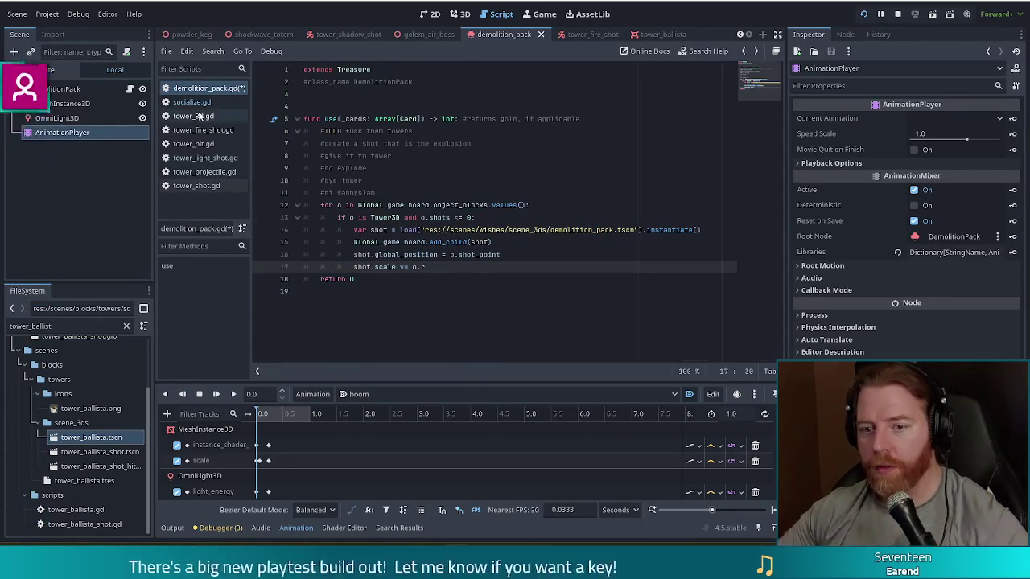
# Open tower_3d.gd and start a text search in it
pyautogui.click(193, 115)
pyautogui.click(462, 242)
pyautogui.hotkey('ctrl', 'f')
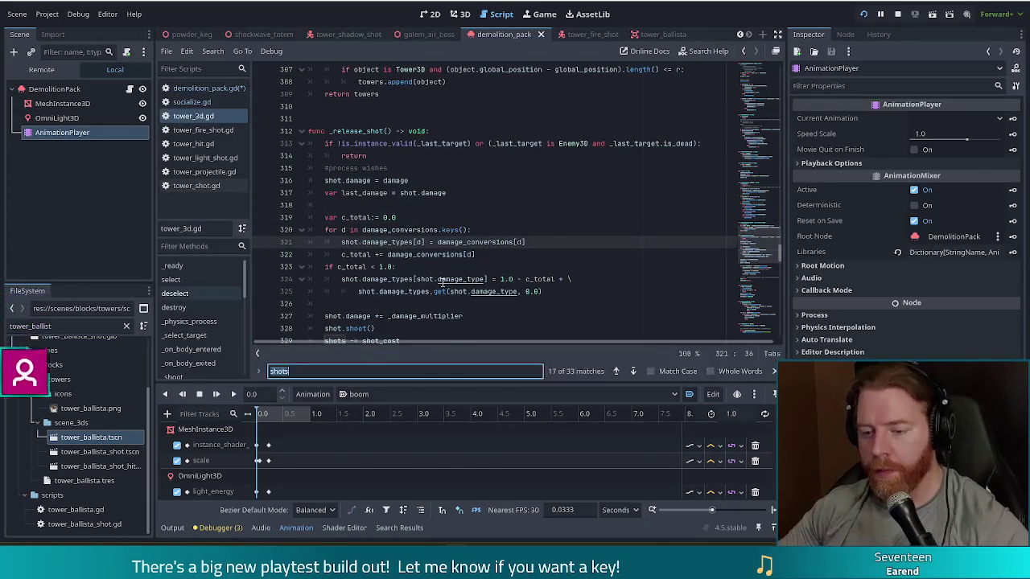
# Look up get_range in tower_3d.gd, then delete the stray 'r' after 'o.' on line 17
pyautogui.write('get_ra')
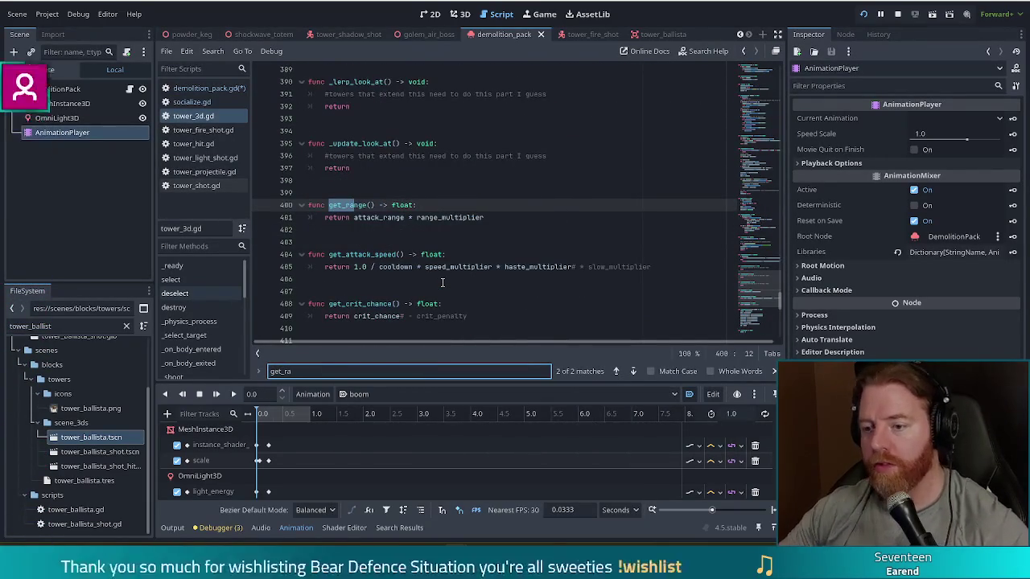
pyautogui.hotkey('alt', 'Left')
pyautogui.hotkey('alt', 'Left')
pyautogui.hotkey('alt', 'Left')
pyautogui.hotkey('alt', 'Left')
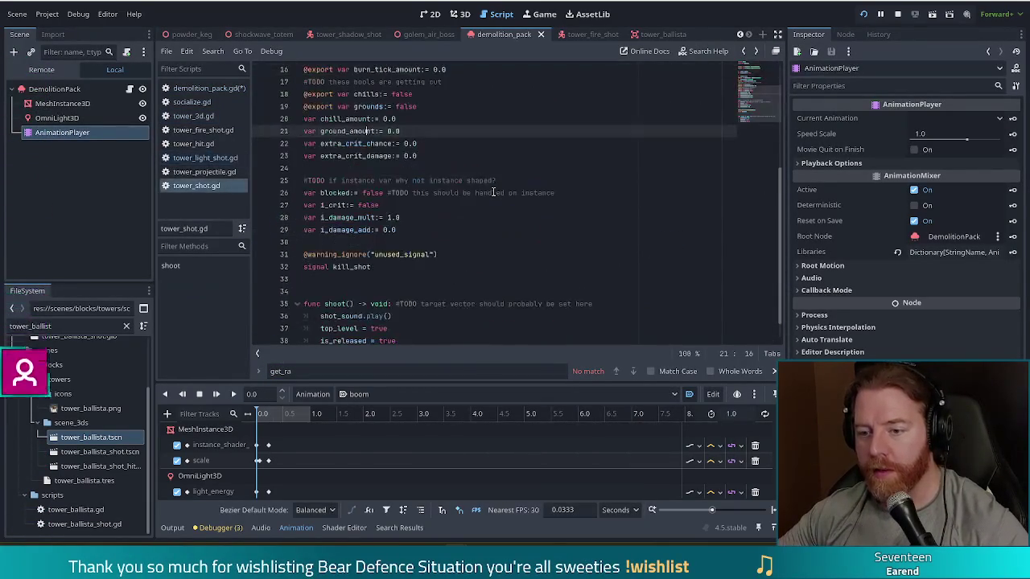
pyautogui.hotkey('alt', 'Left')
pyautogui.hotkey('alt', 'Left')
pyautogui.hotkey('alt', 'Left')
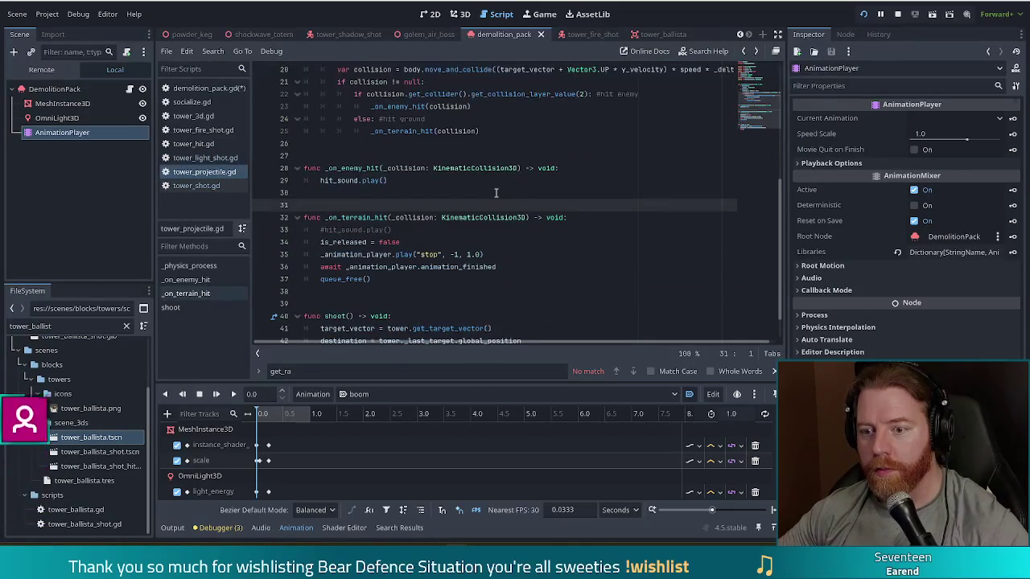
pyautogui.hotkey('alt', 'Left')
pyautogui.hotkey('alt', 'Left')
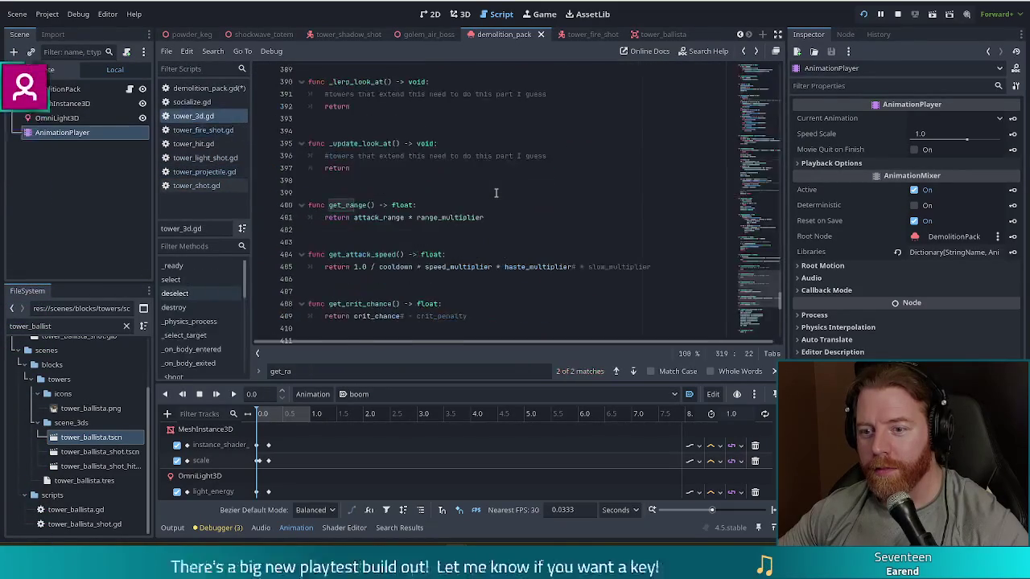
pyautogui.hotkey('alt', 'Left')
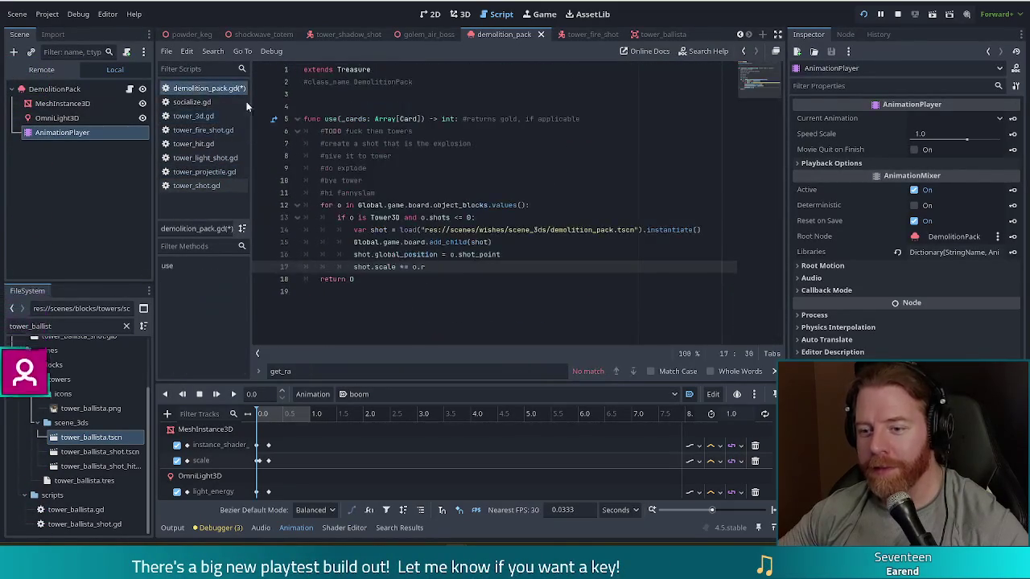
pyautogui.press('BackSpace')
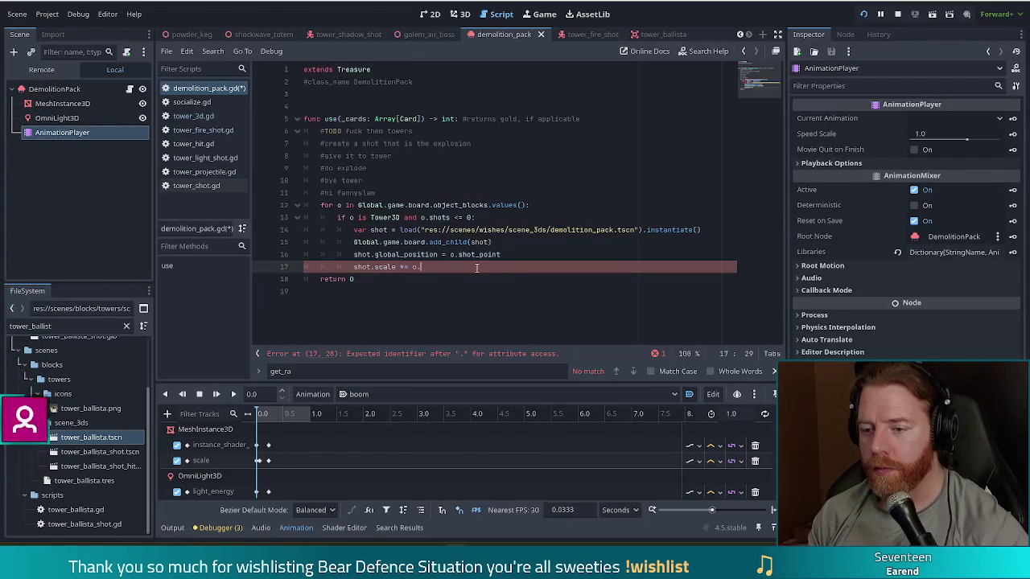
# Complete line 17 as shot.scale *= o.get_range() and save, then review lines 14-17
pyautogui.write('get_')
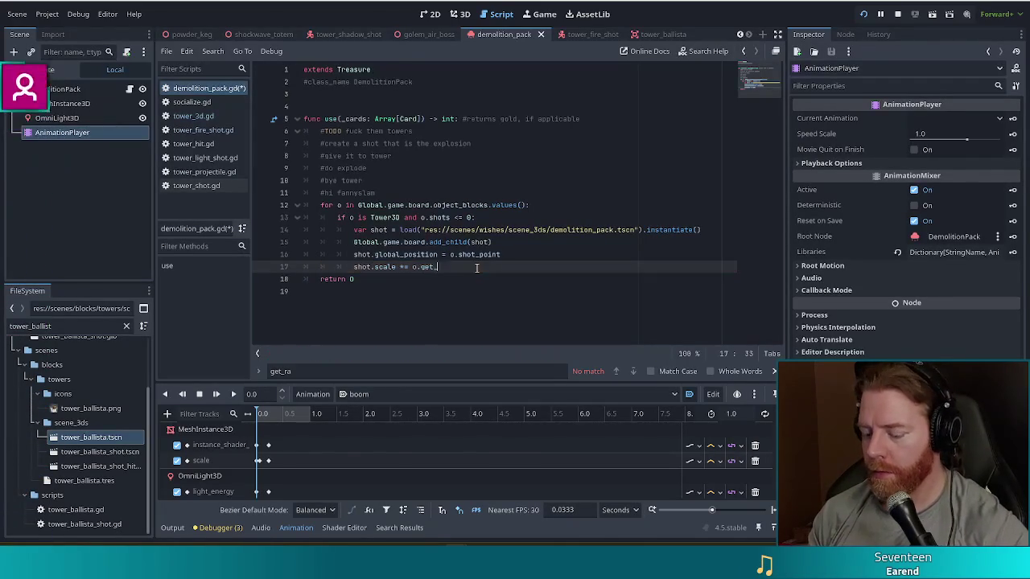
pyautogui.write('ra')
pyautogui.press('Return')
pyautogui.hotkey('ctrl', 's')
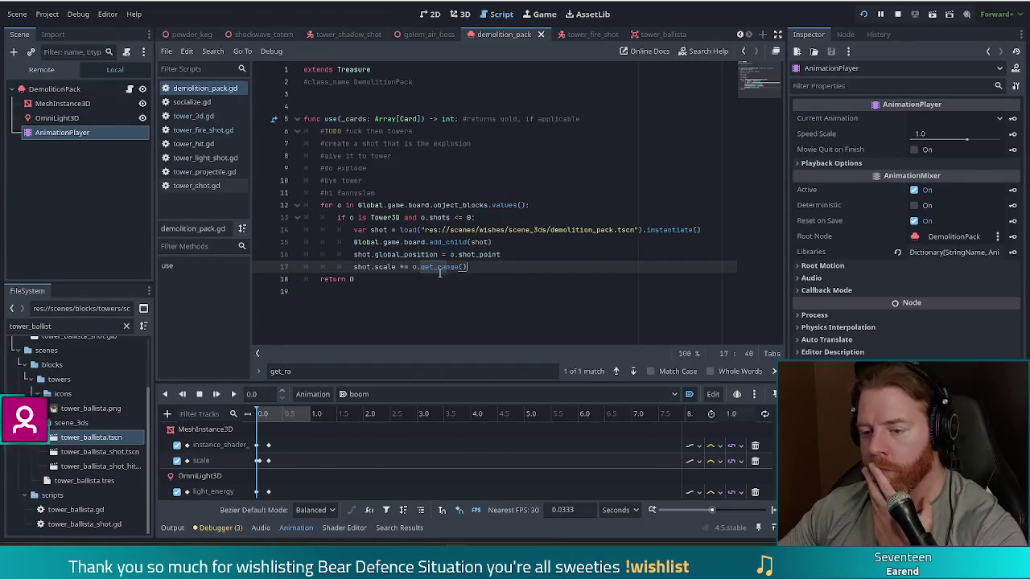
pyautogui.moveTo(499, 269)
pyautogui.mouseDown()
pyautogui.moveTo(364, 267)
pyautogui.moveTo(508, 271)
pyautogui.mouseUp()
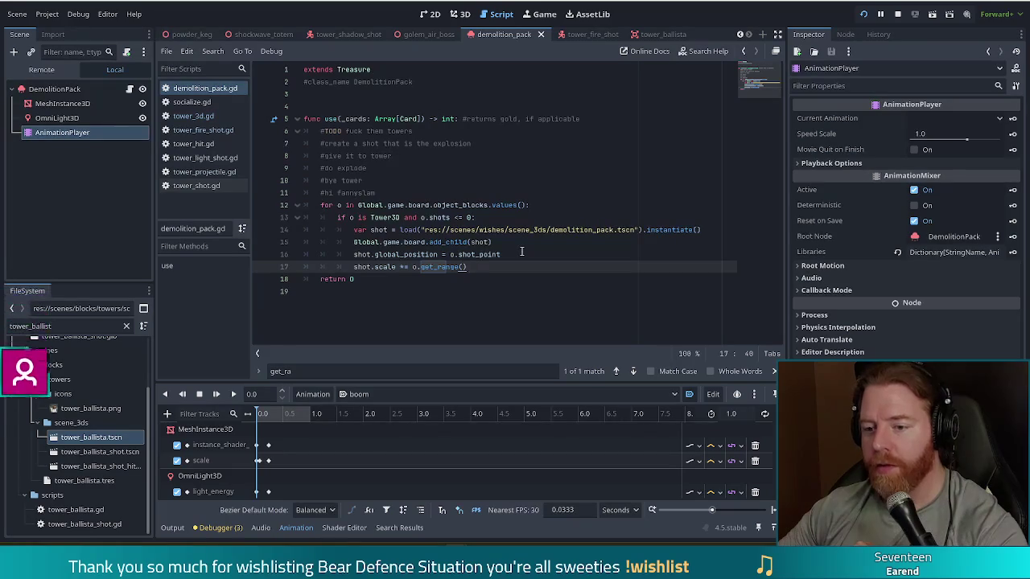
pyautogui.moveTo(366, 230); pyautogui.dragTo(372, 267)
# Change the line 13 shots check from <= to >= with a #TODO comment, save, and run the game
pyautogui.click(457, 217)
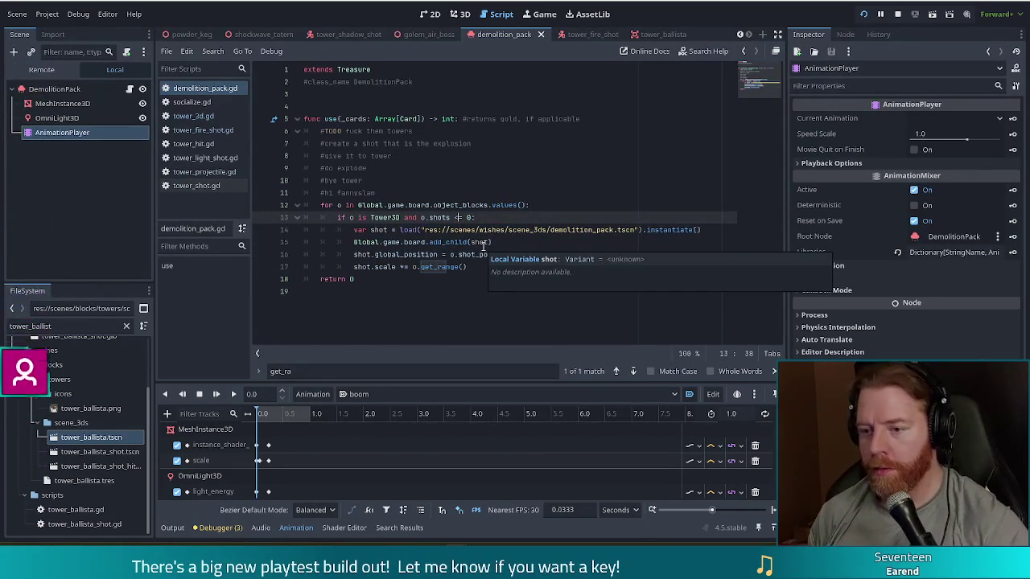
pyautogui.press('BackSpace')
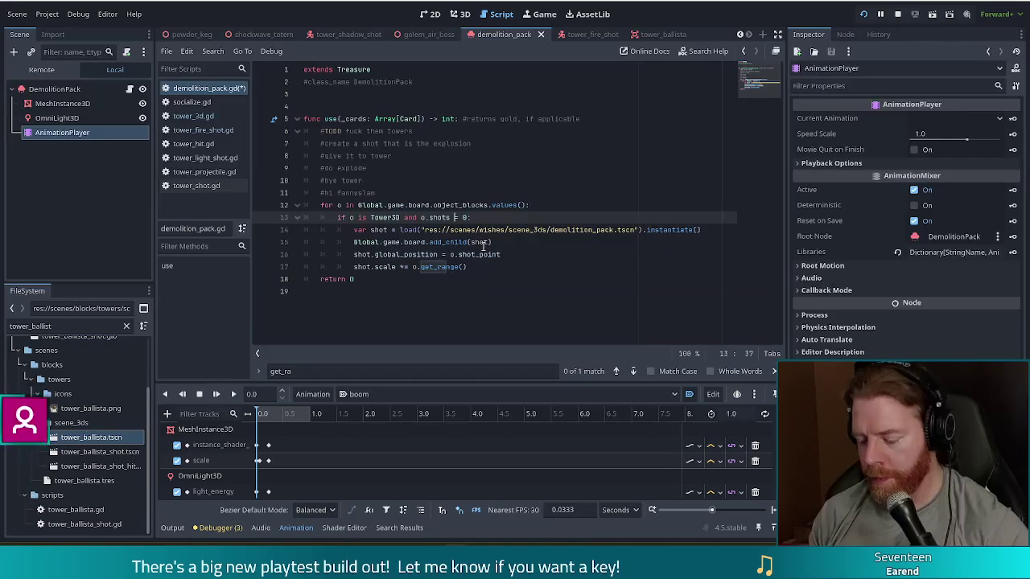
pyautogui.write('>')
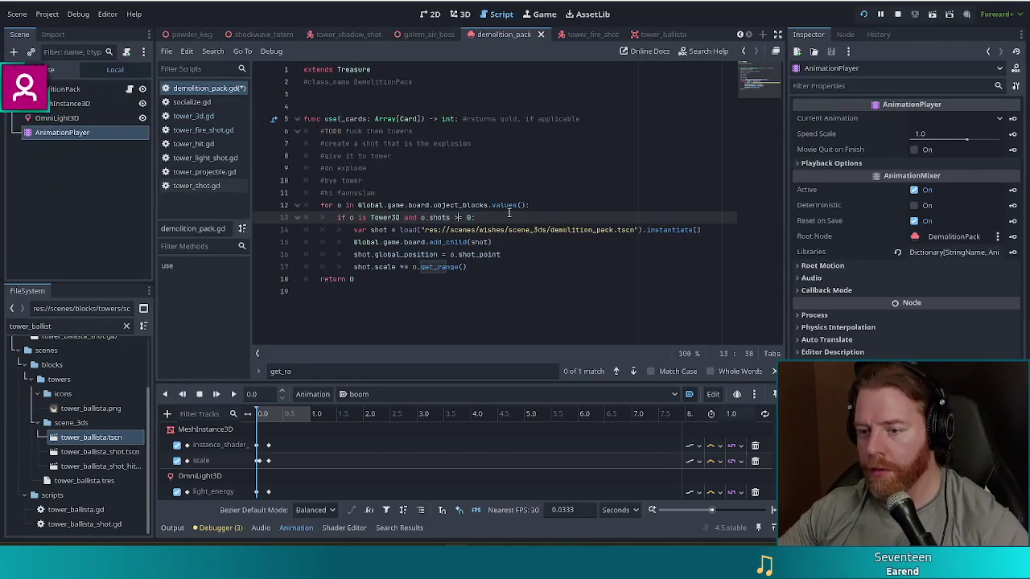
pyautogui.click(511, 214)
pyautogui.write('#TODO')
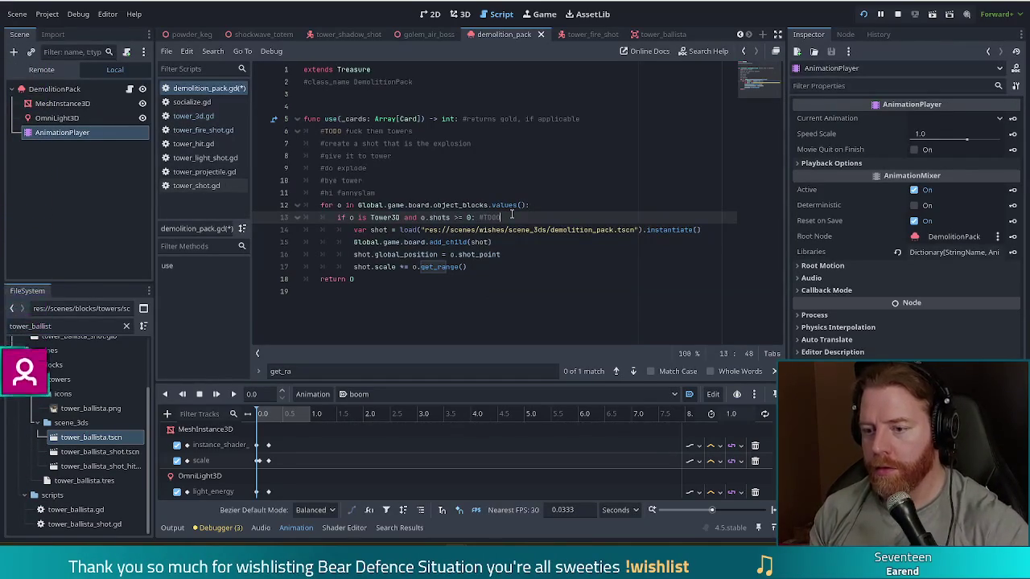
pyautogui.write(' this ')
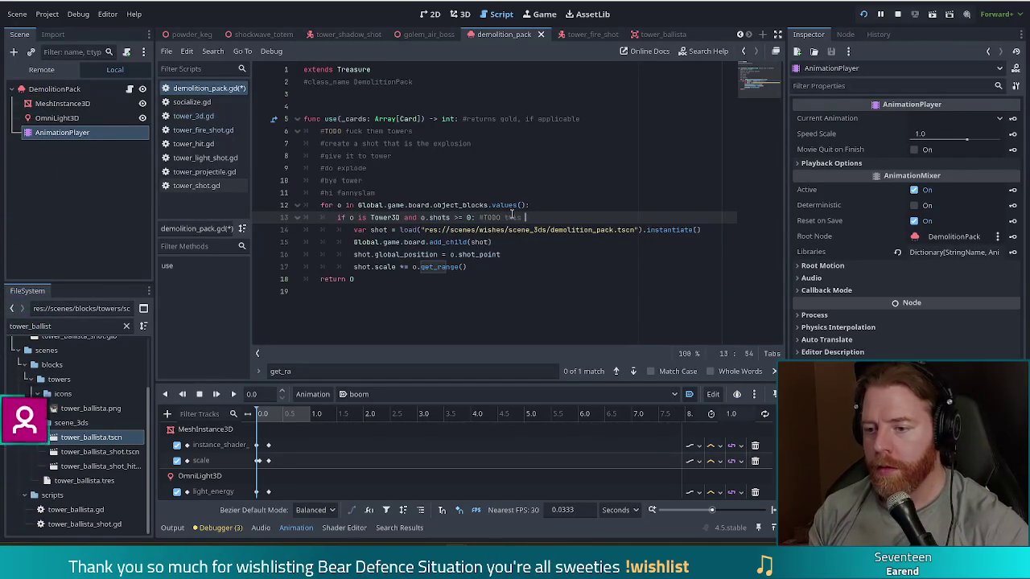
pyautogui.write('is ao the test')
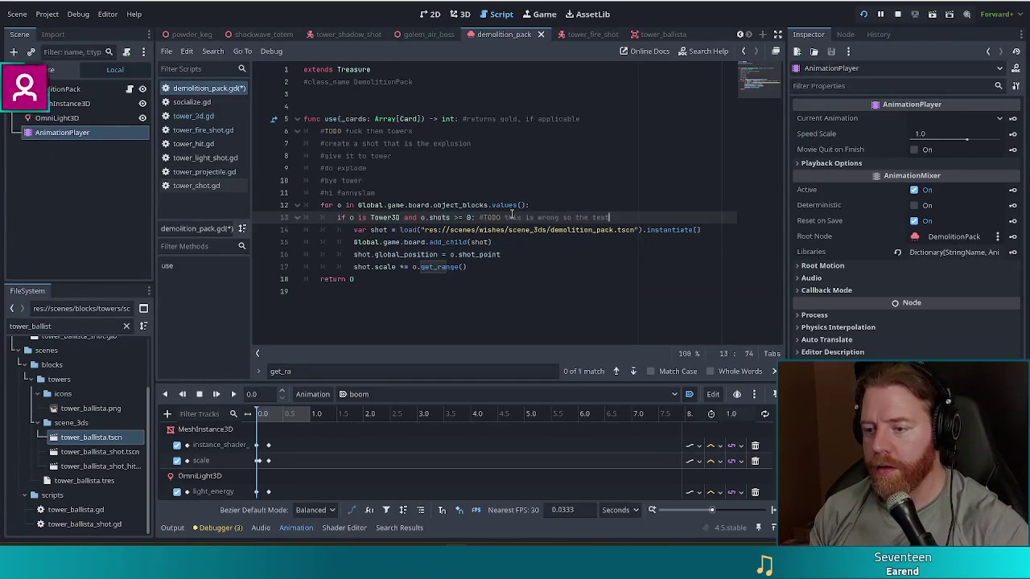
pyautogui.write(' will run more')
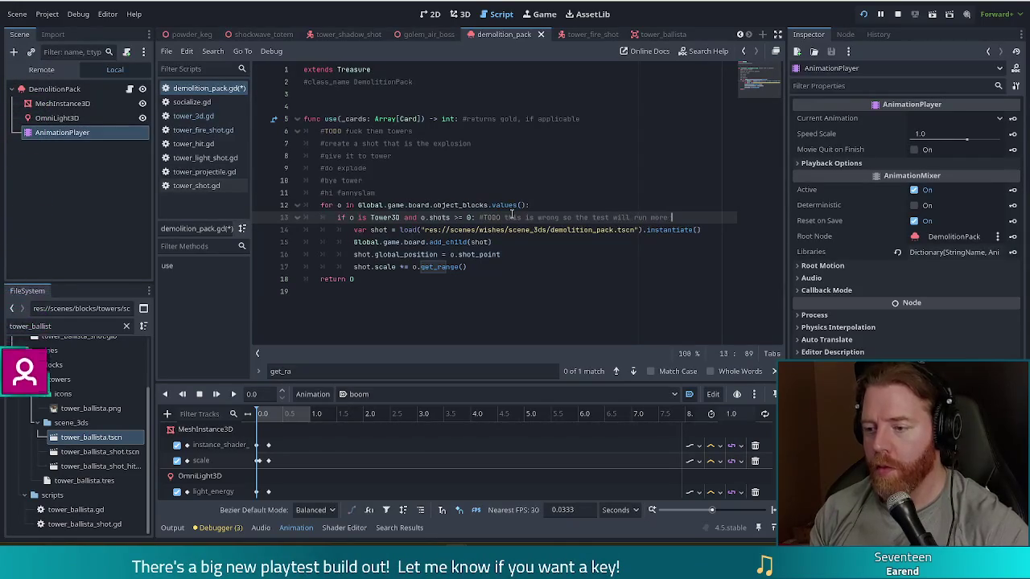
pyautogui.write('of')
pyautogui.write('ten')
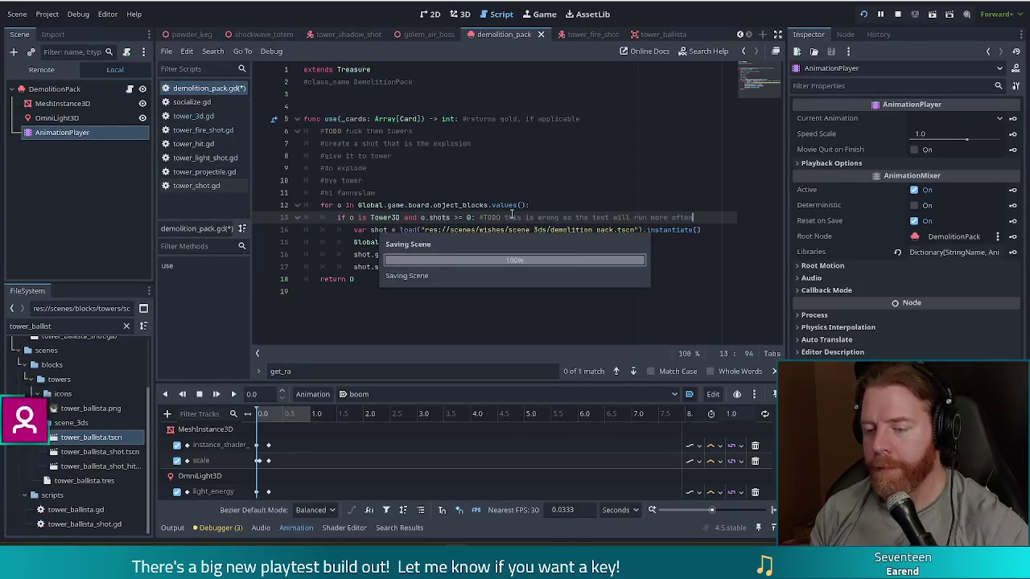
pyautogui.hotkey('ctrl', 's')
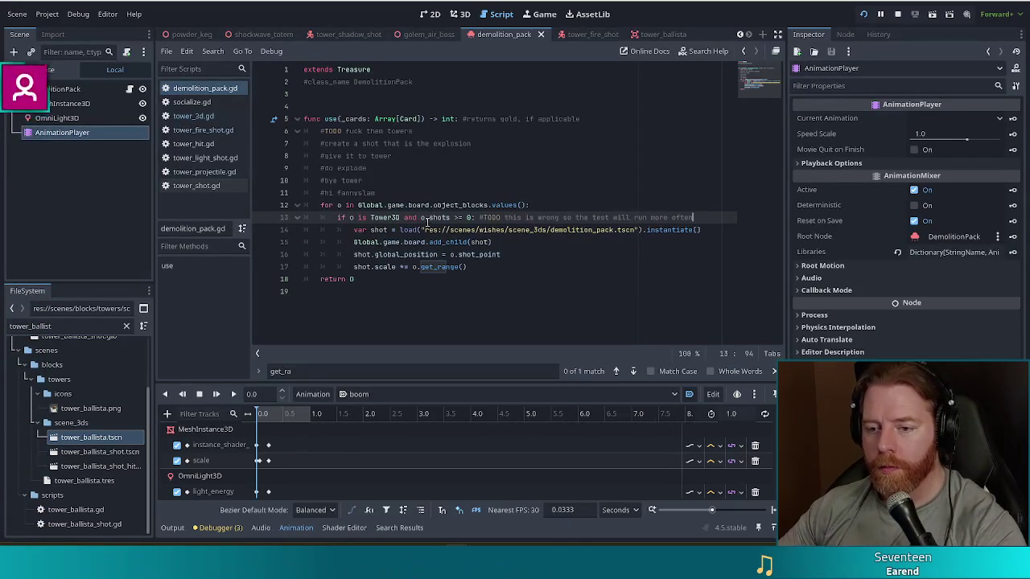
pyautogui.click(447, 218)
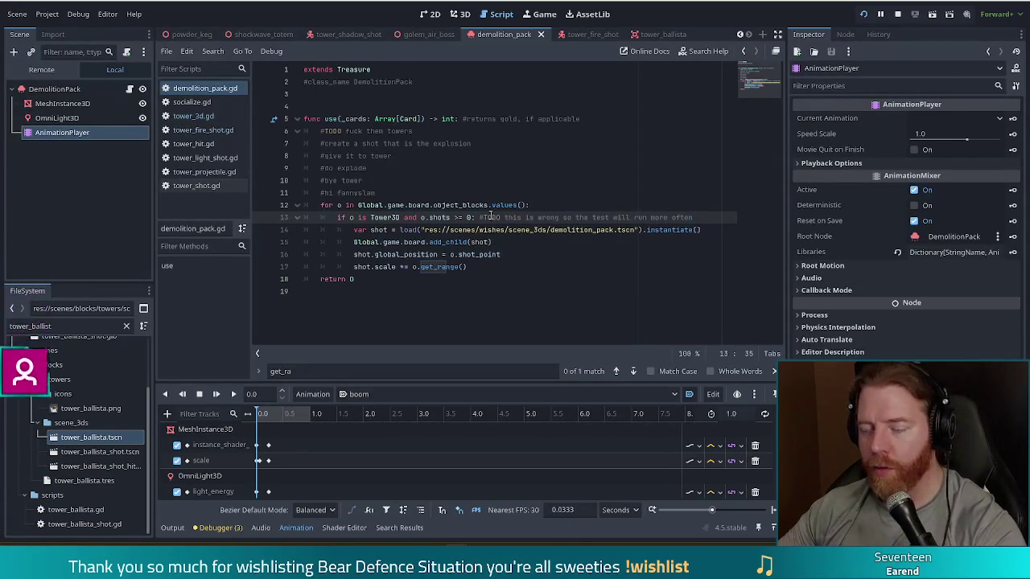
pyautogui.press('F5')
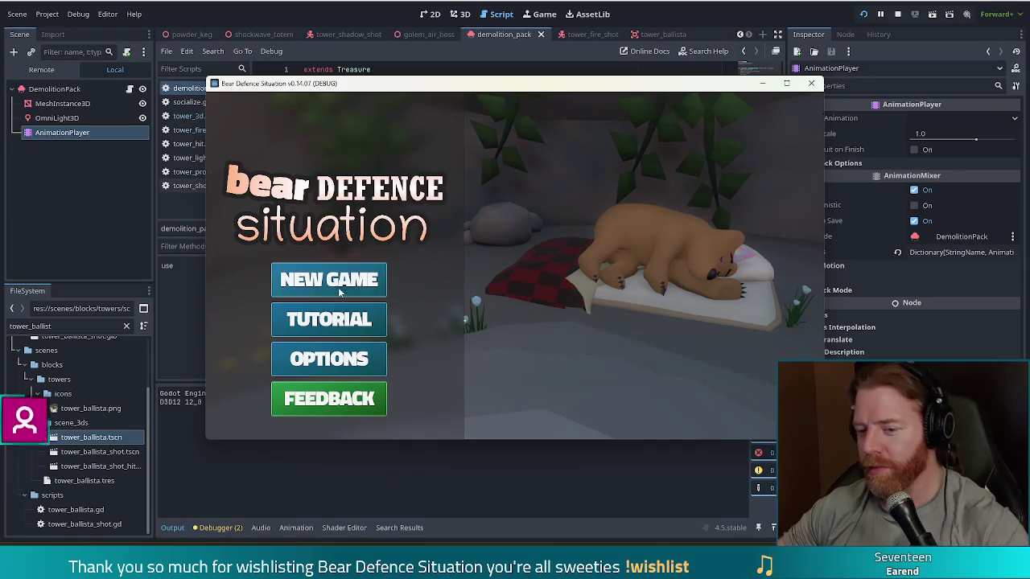
# Start a new game from the Bear Defence Situation title menu
pyautogui.click(337, 291)
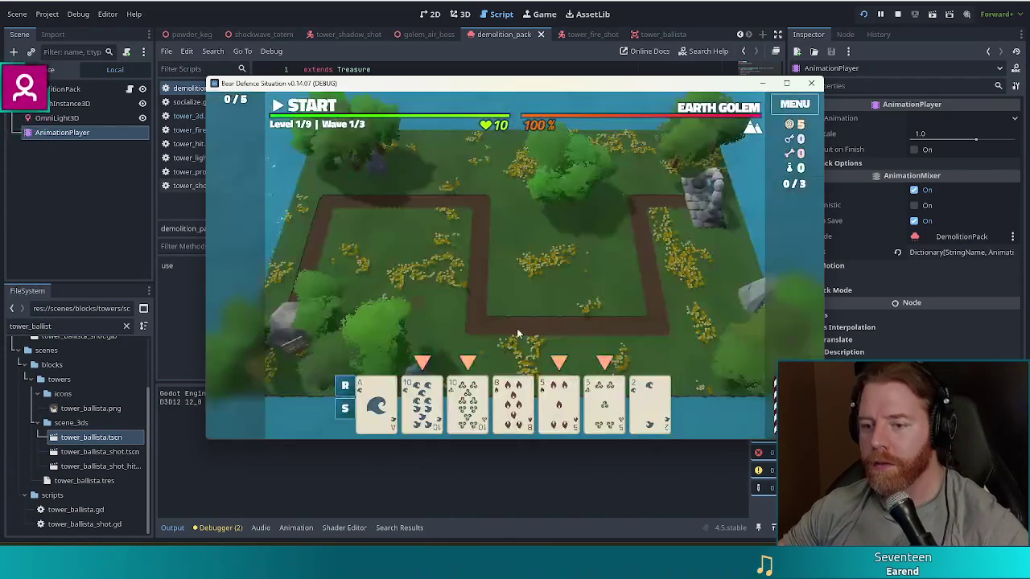
# Grant a Demolition Pack with the in-game console command add_treasure demolition_pack
pyautogui.press('`')
pyautogui.write('add_treasure demolati')
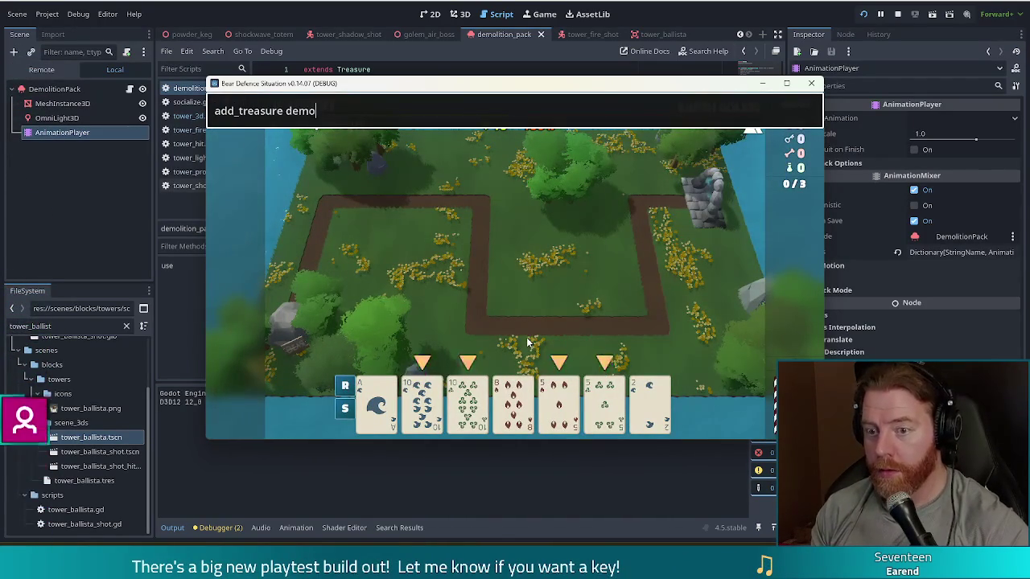
pyautogui.press('BackSpace')
pyautogui.press('BackSpace')
pyautogui.press('BackSpace')
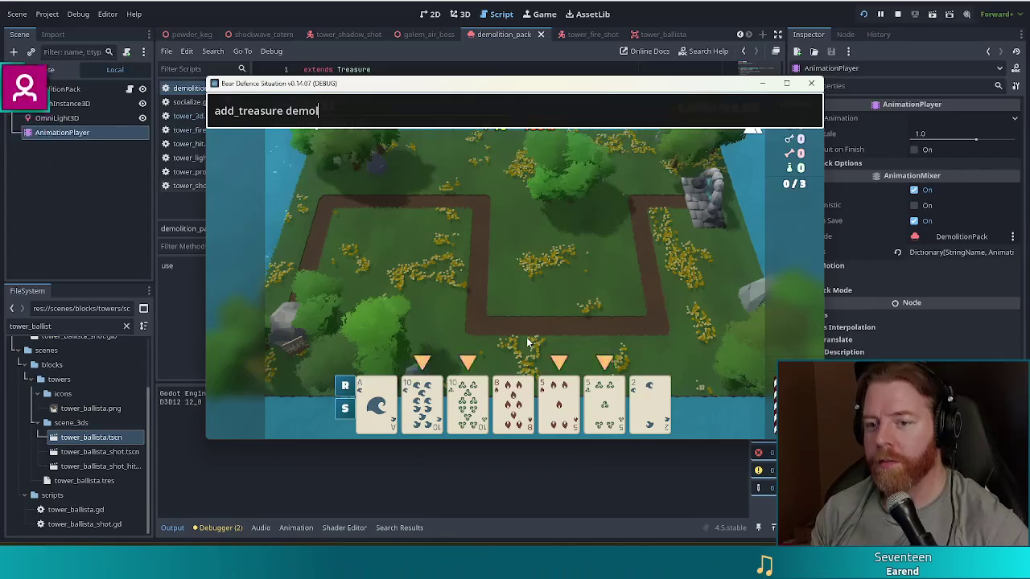
pyautogui.write('ition_pack')
pyautogui.press('Return')
pyautogui.press('Escape')
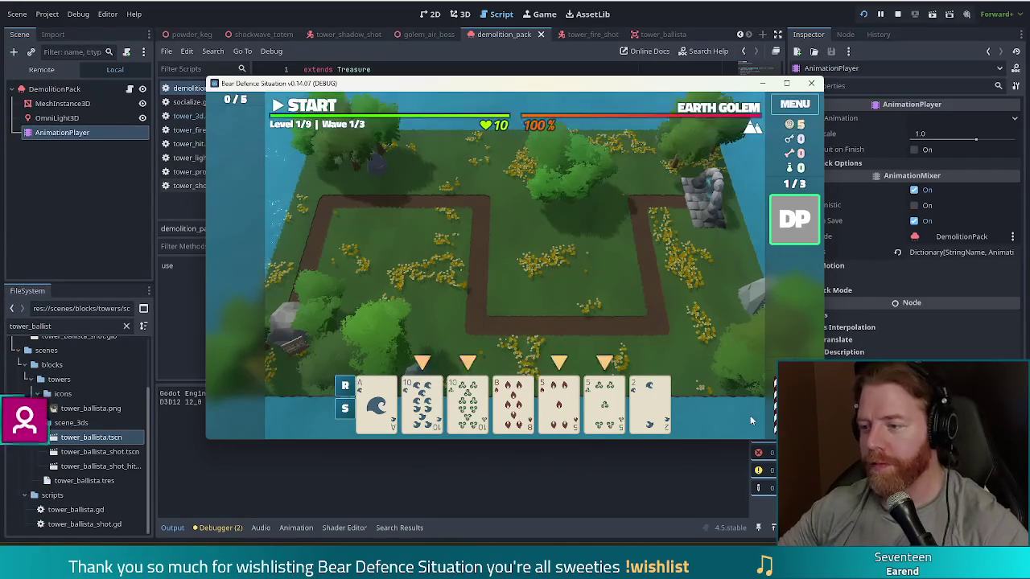
# Play two tens and the 5 of Fire to place a Ballista, then use the Demolition Pack
pyautogui.moveTo(816, 223)
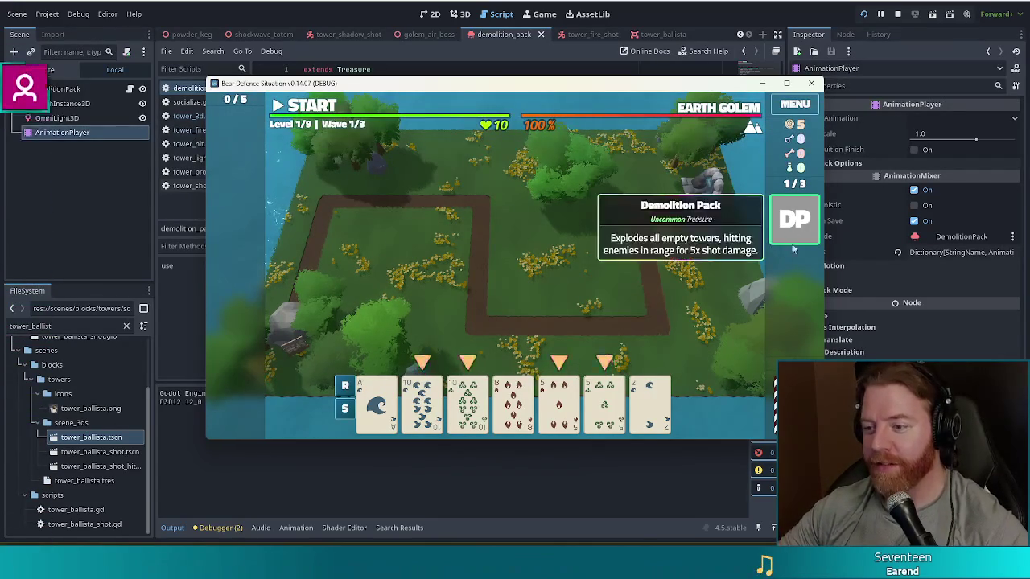
pyautogui.click(422, 403)
pyautogui.click(467, 402)
pyautogui.click(564, 400)
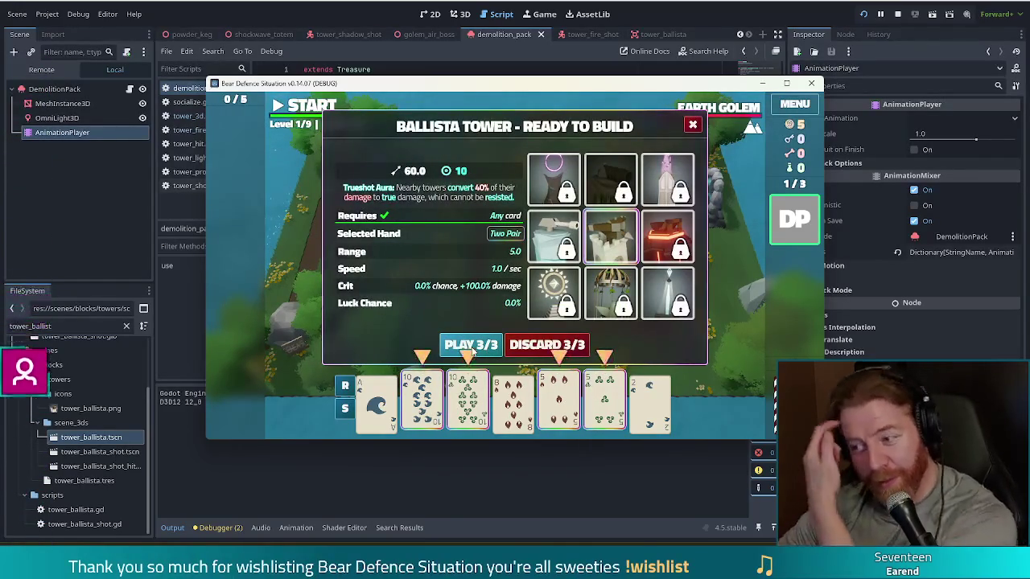
pyautogui.click(472, 346)
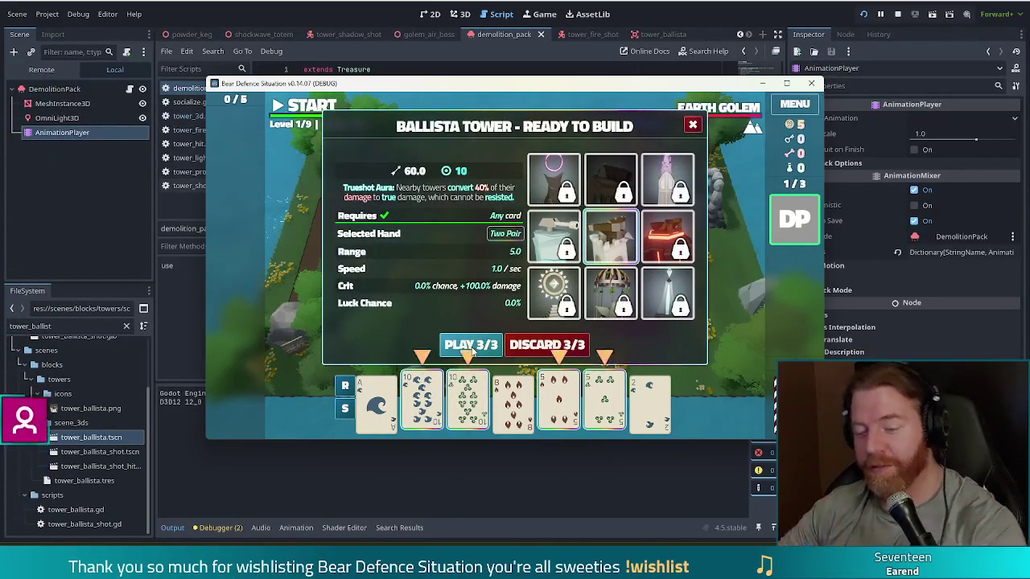
pyautogui.click(607, 283)
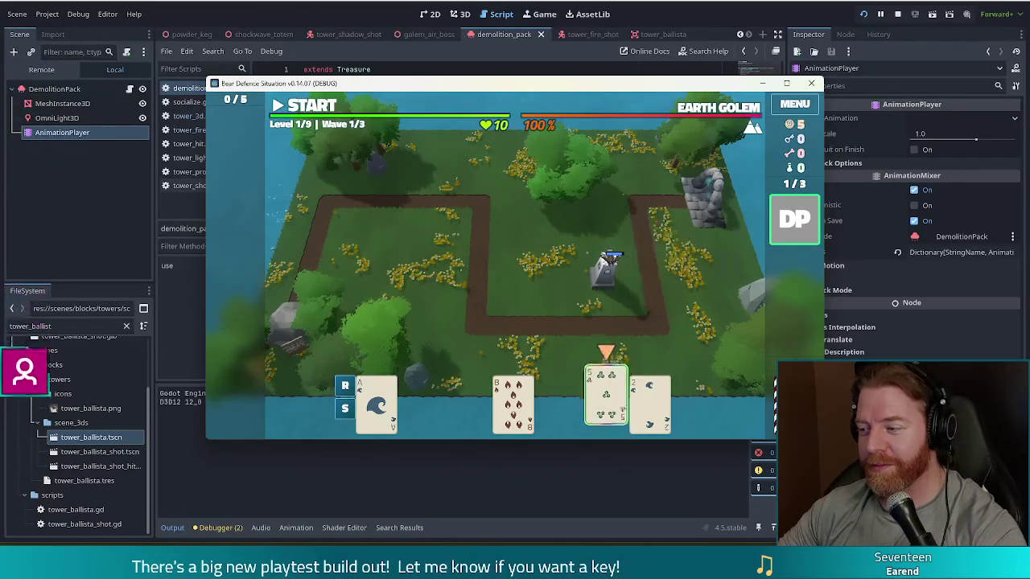
pyautogui.click(793, 221)
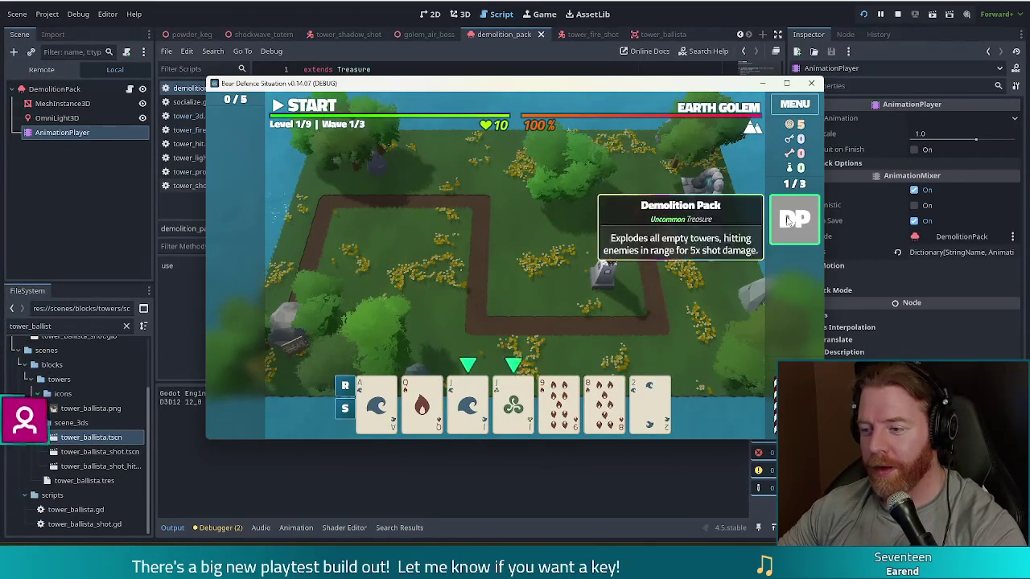
pyautogui.click(738, 208)
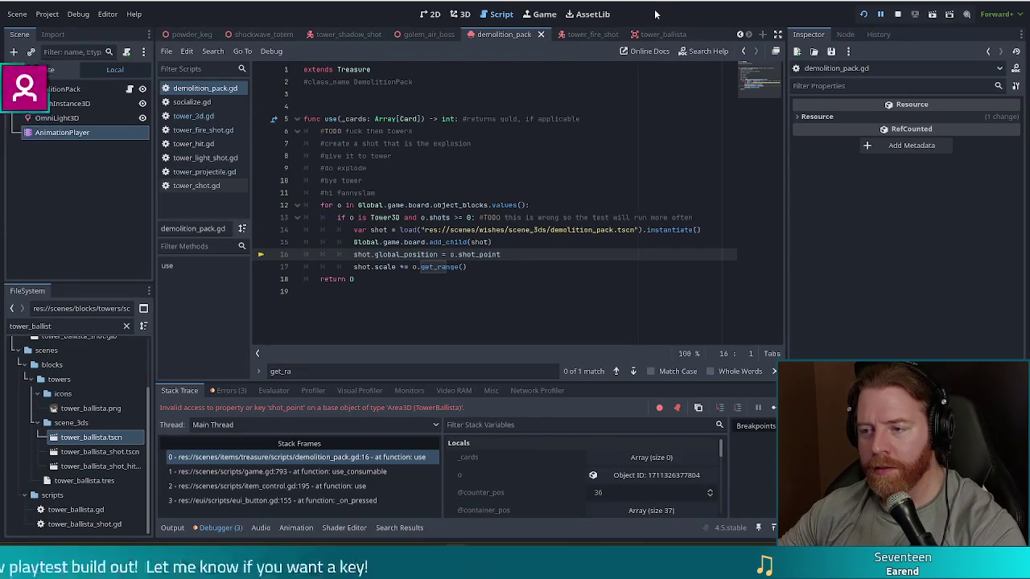
# After reviewing tower_ballista.gd, make line 16 read o._shot_point and resume the game
pyautogui.hotkey('ctrl', 'Tab')
pyautogui.click(125, 88)
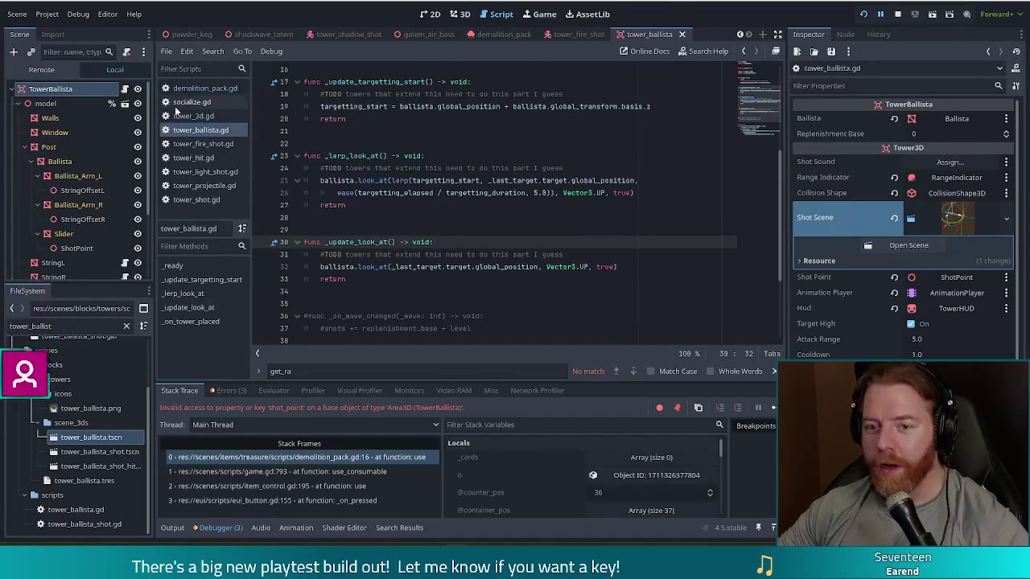
pyautogui.click(201, 87)
pyautogui.click(452, 255)
pyautogui.write('_position = o._shot_point')
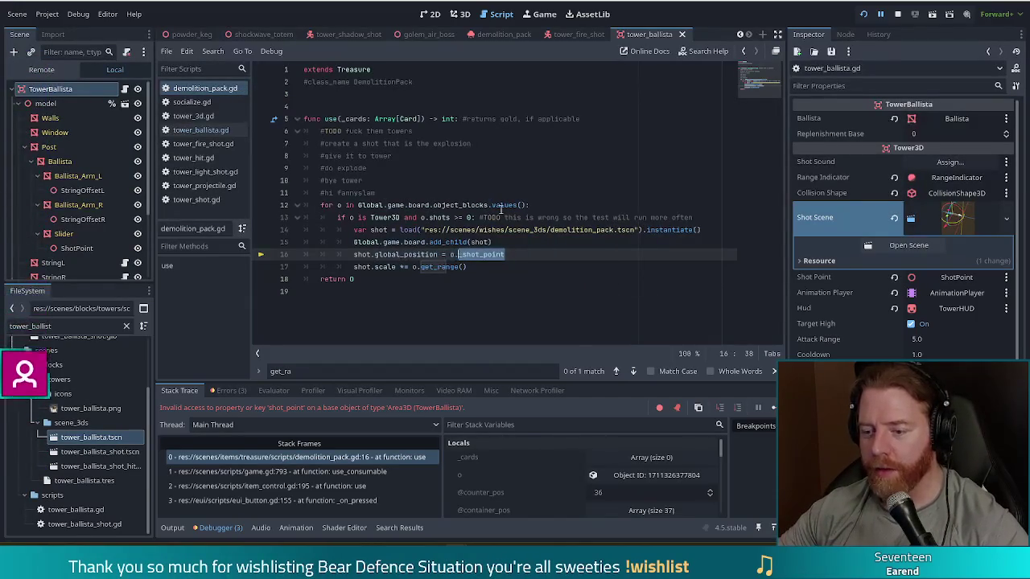
pyautogui.click(504, 204)
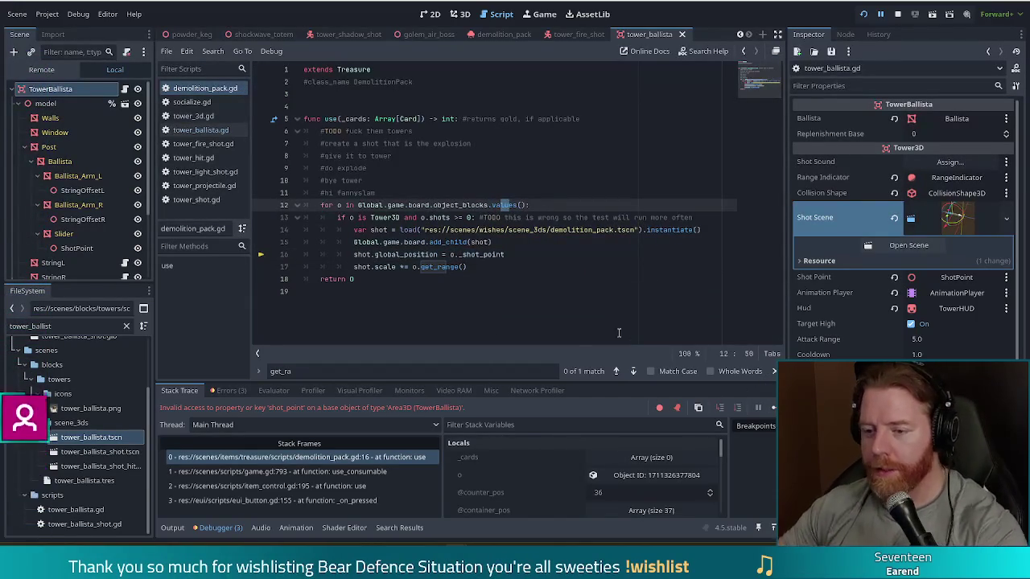
pyautogui.click(772, 408)
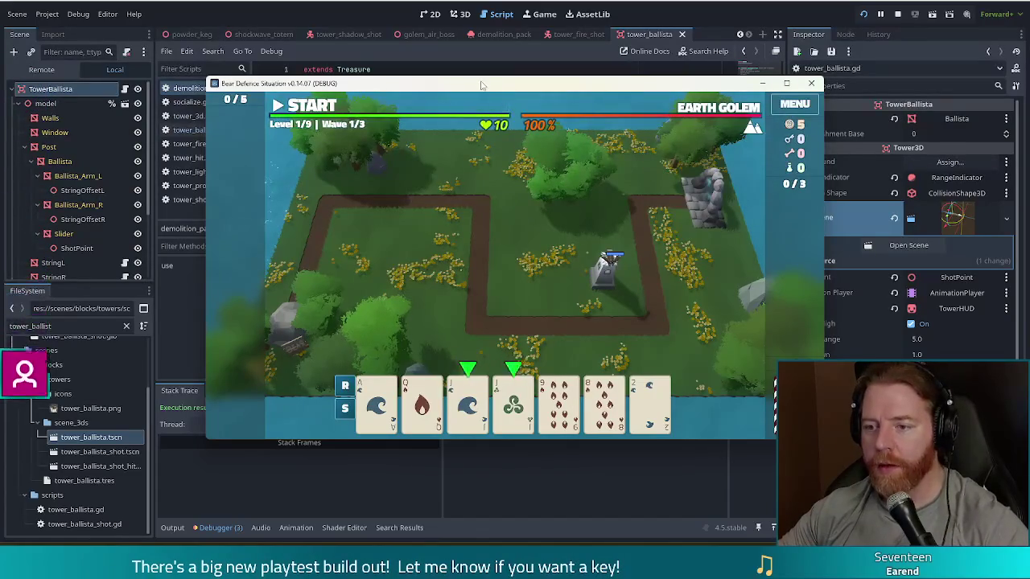
# Re-add and use a Demolition Pack in-game, then append .global_position to o._shot_point on line 16
pyautogui.press('quoteleft')
pyautogui.press('Up')
pyautogui.press('Return')
pyautogui.press('quoteleft')
pyautogui.click(794, 219)
pyautogui.click(739, 206)
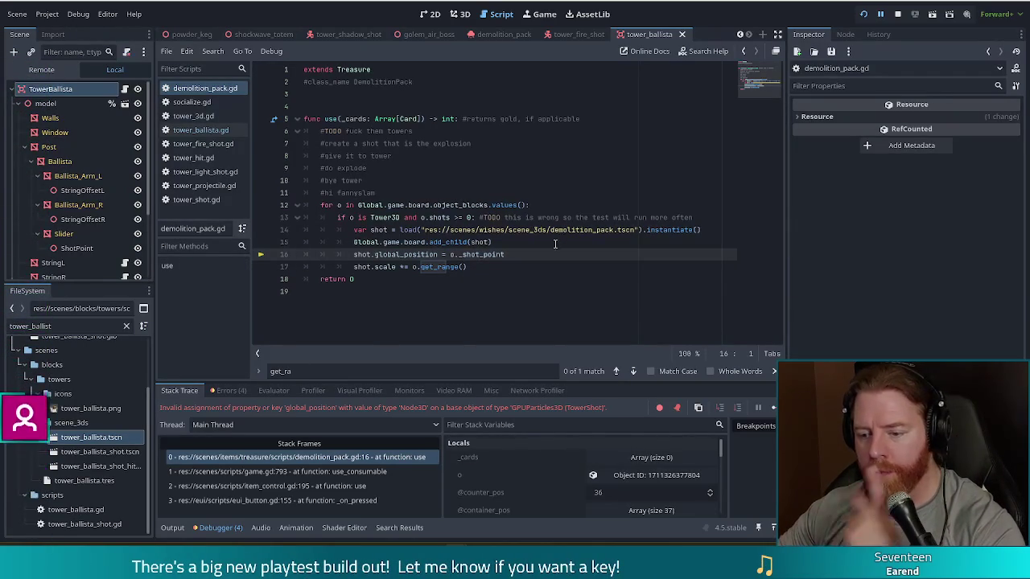
pyautogui.click(550, 255)
pyautogui.write('.global_position')
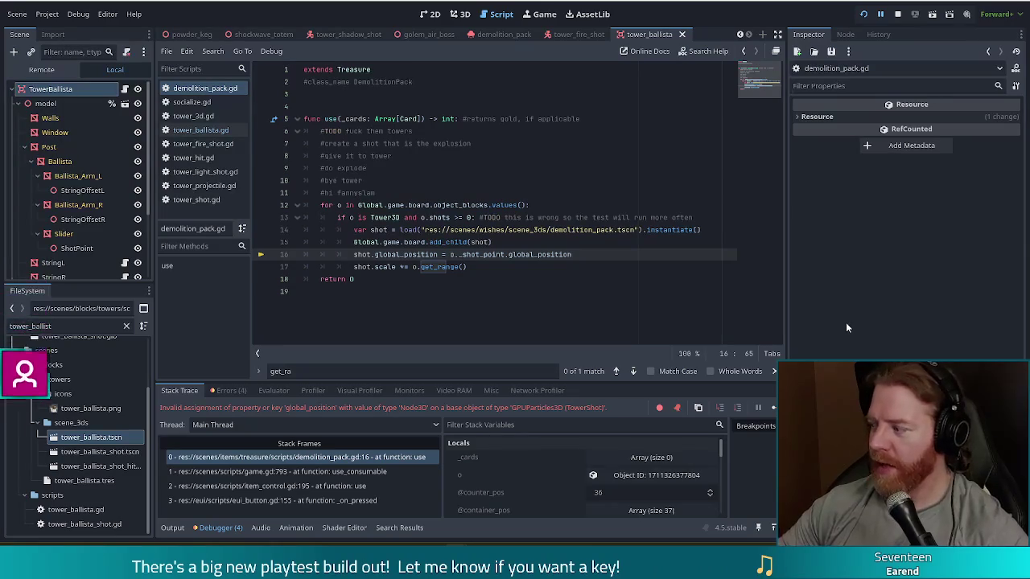
# Resume the game, add Demolition Packs via the console, and use all three without errors
pyautogui.click(763, 400)
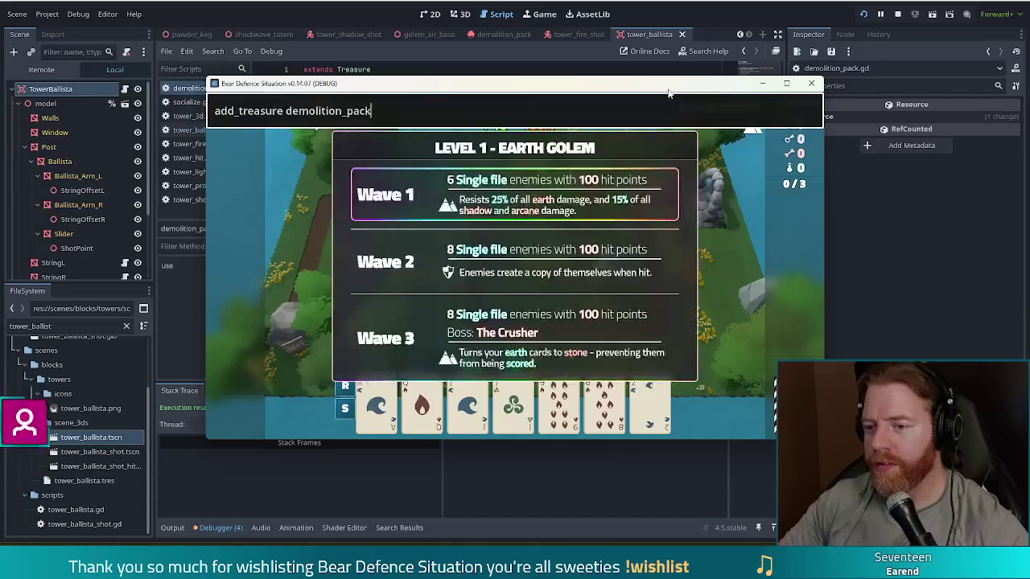
pyautogui.press('Return')
pyautogui.press('Return')
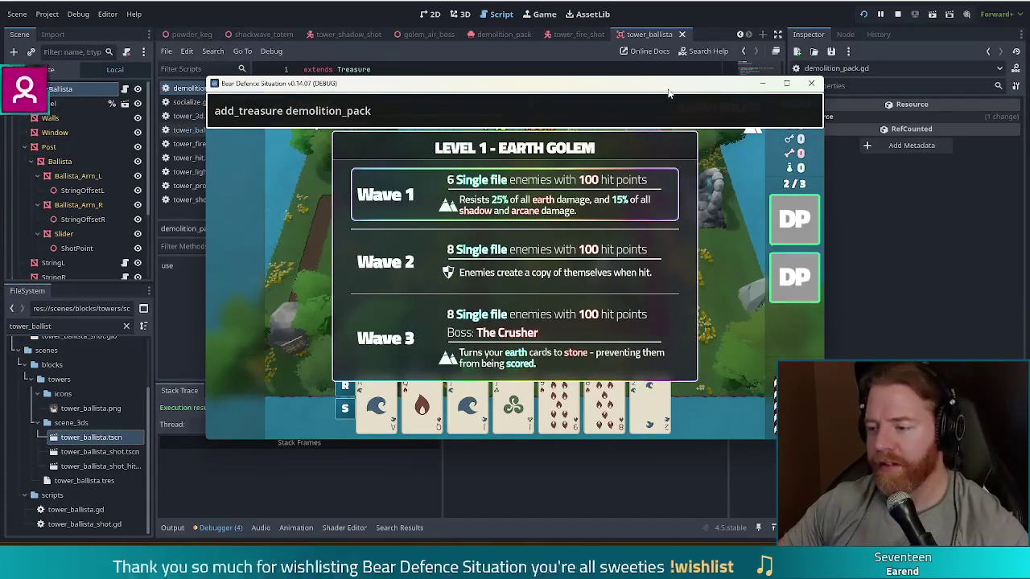
pyautogui.press('Return')
pyautogui.press('Escape')
pyautogui.click(787, 208)
pyautogui.click(744, 205)
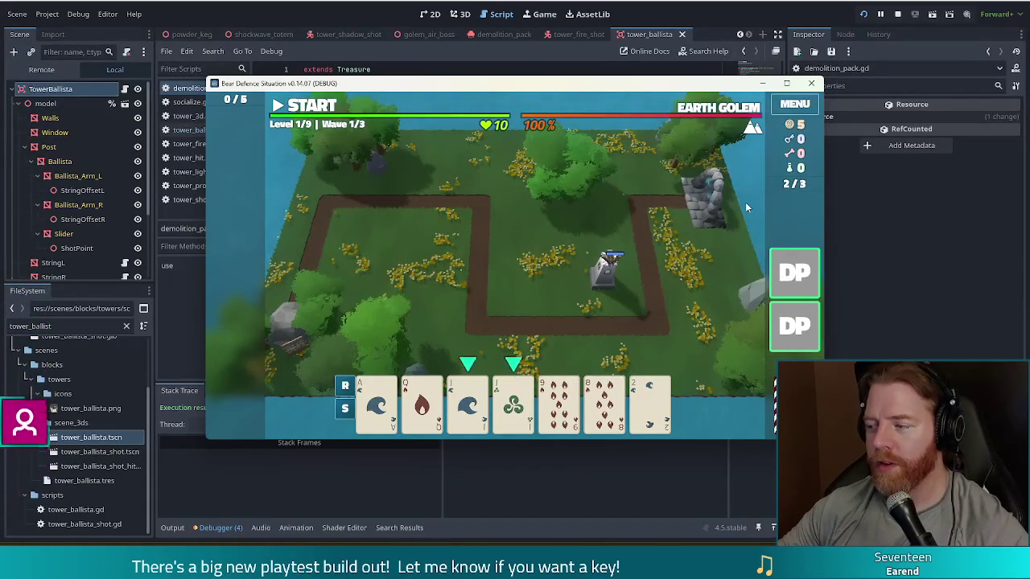
pyautogui.click(794, 272)
pyautogui.click(747, 204)
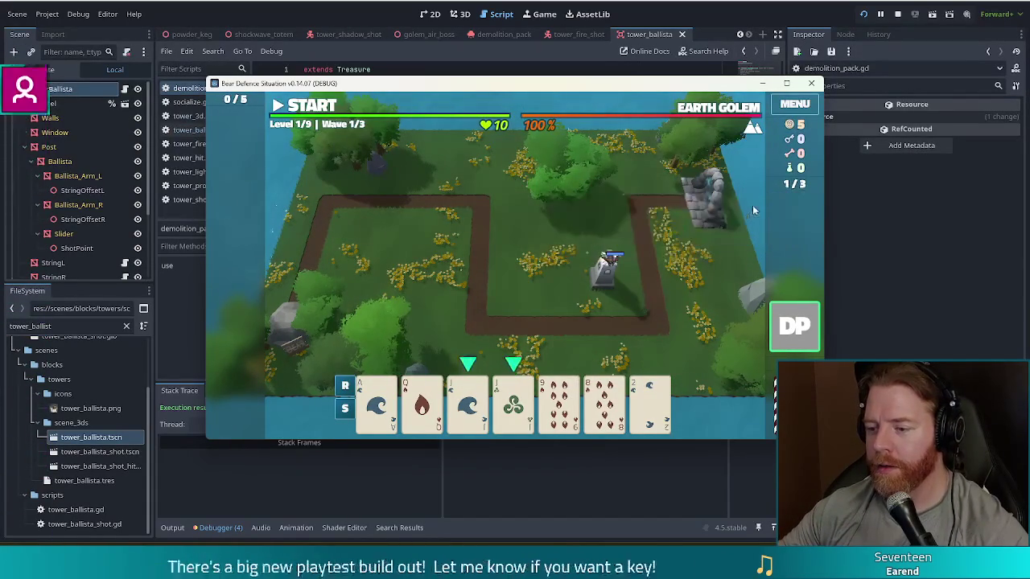
pyautogui.click(795, 326)
pyautogui.click(744, 205)
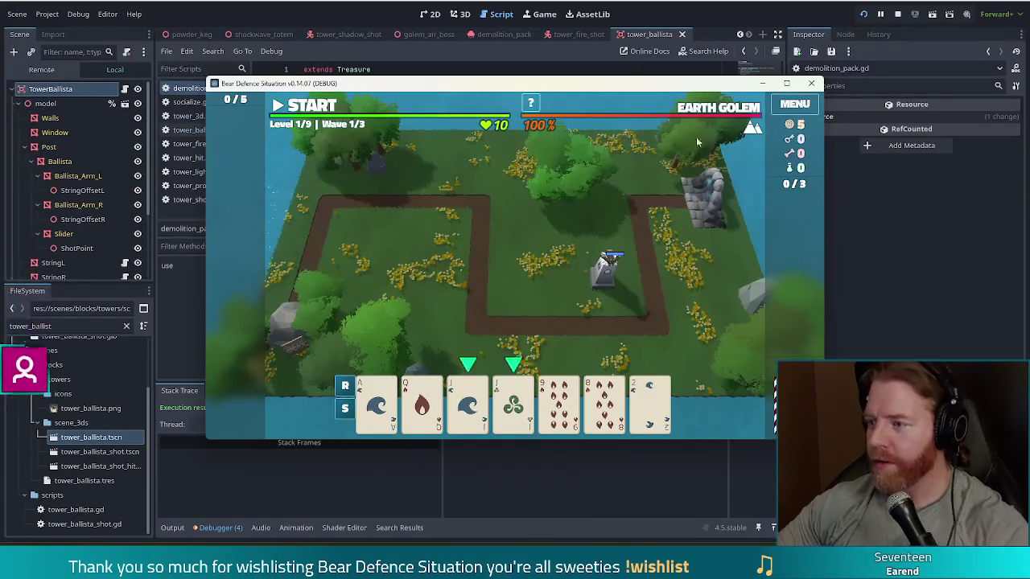
pyautogui.click(696, 50)
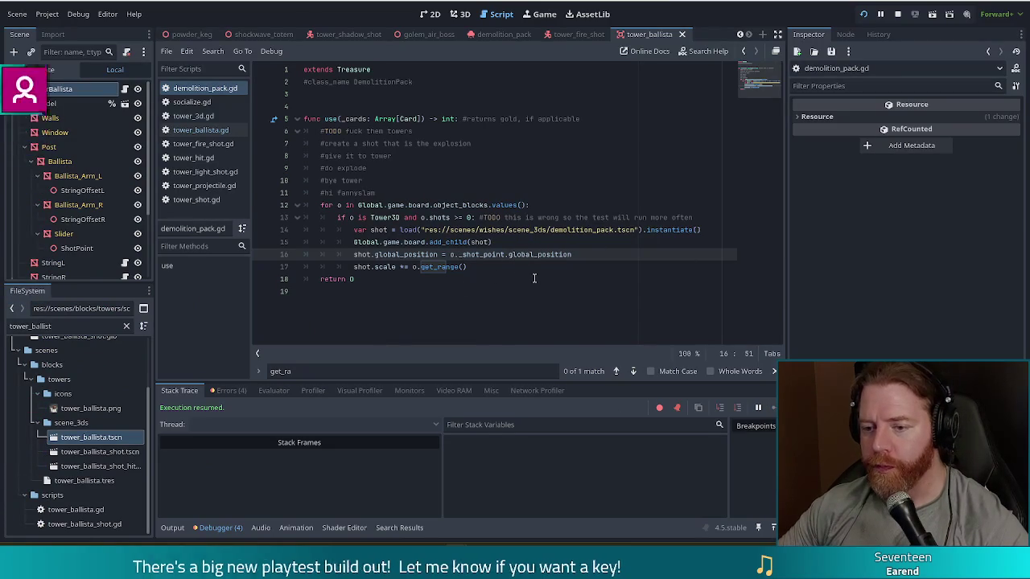
# Add 'o.shot = shot' and the start of a release call below line 17, then save
pyautogui.click(482, 266)
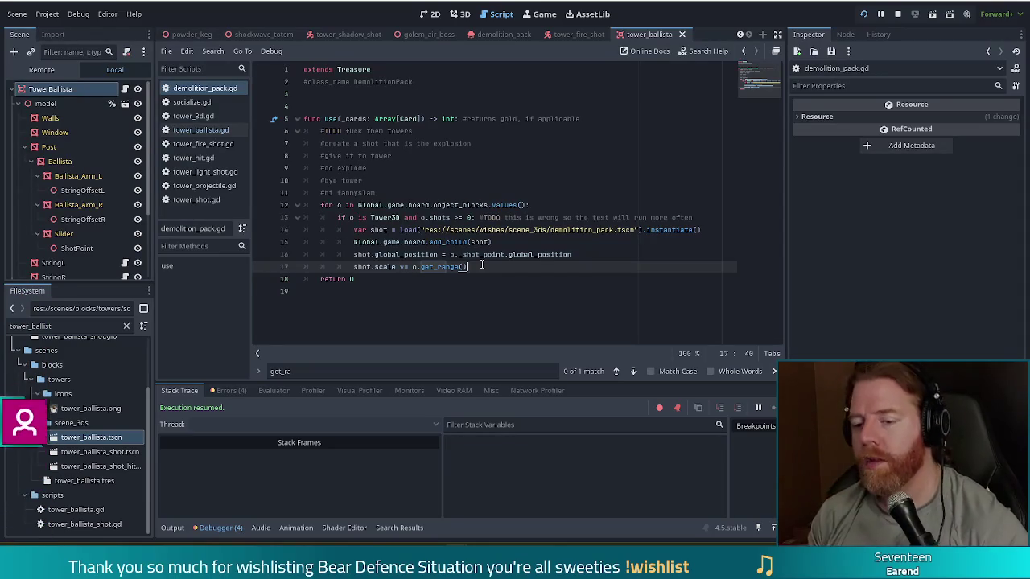
pyautogui.press('Return')
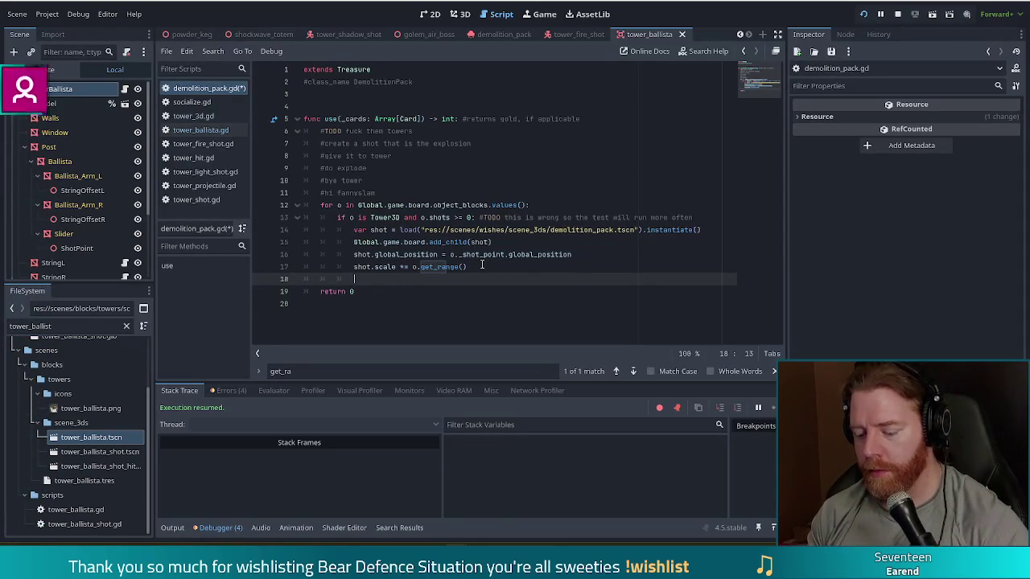
pyautogui.write('o.shot = shot')
pyautogui.press('Return')
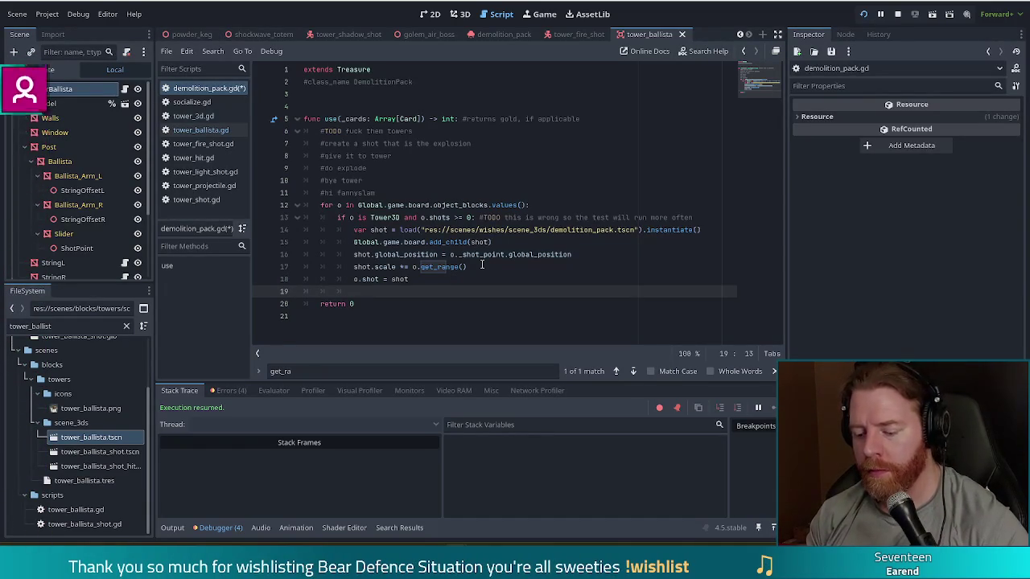
pyautogui.write('o.re')
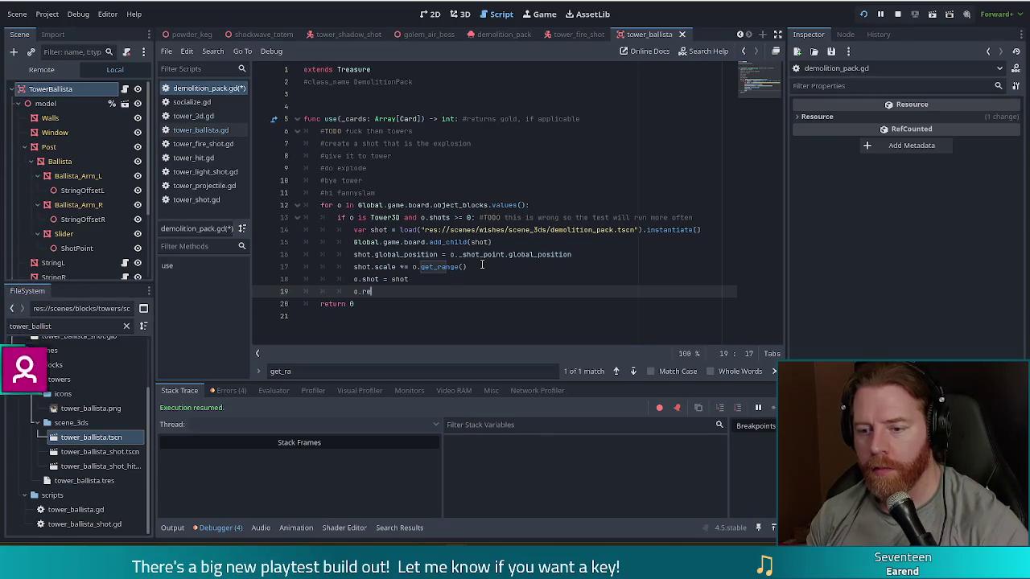
pyautogui.hotkey('ctrl', 's')
pyautogui.click(191, 115)
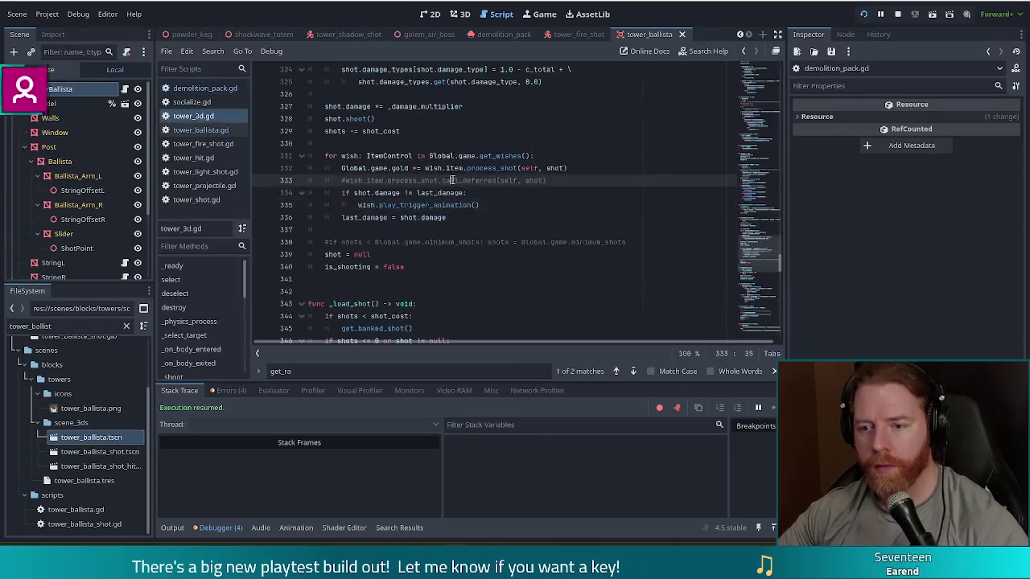
# Search tower_3d.gd for 'release' to locate the _release_shot function
pyautogui.hotkey('ctrl', 'f')
pyautogui.write('realea')
pyautogui.press('BackSpace')
pyautogui.press('BackSpace')
pyautogui.press('BackSpace')
pyautogui.write('leas')
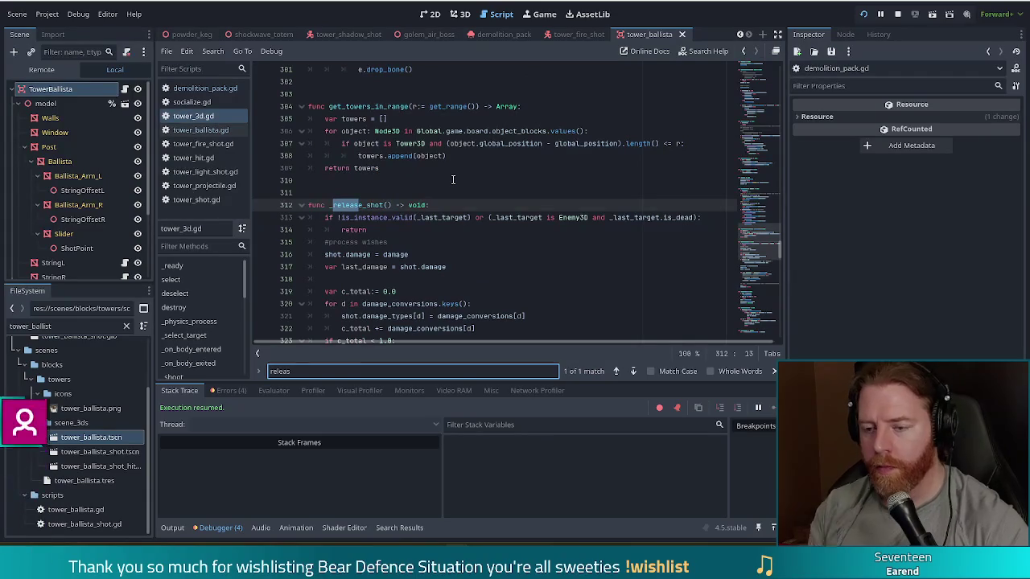
pyautogui.click(429, 206)
pyautogui.click(202, 88)
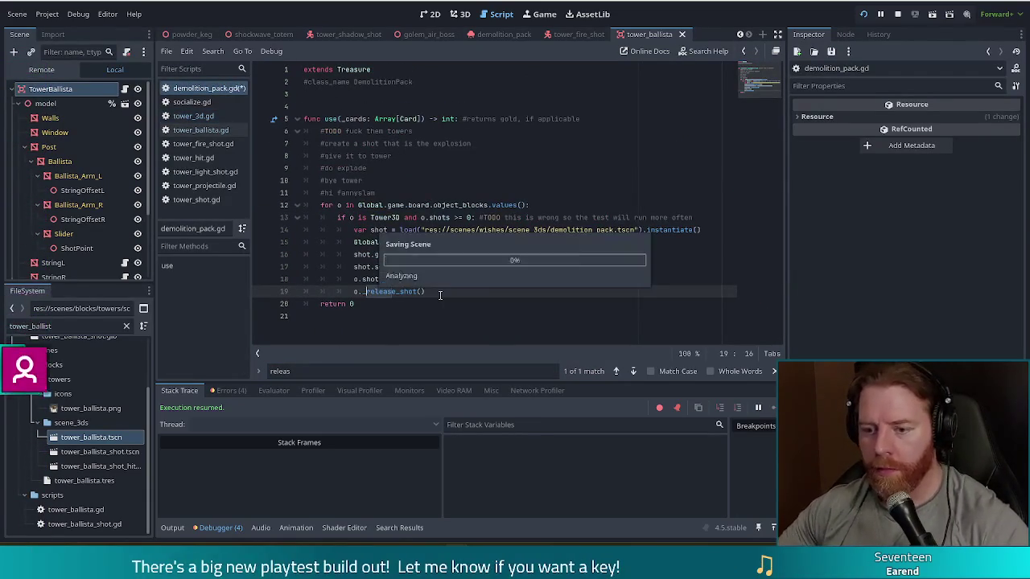
pyautogui.click(193, 115)
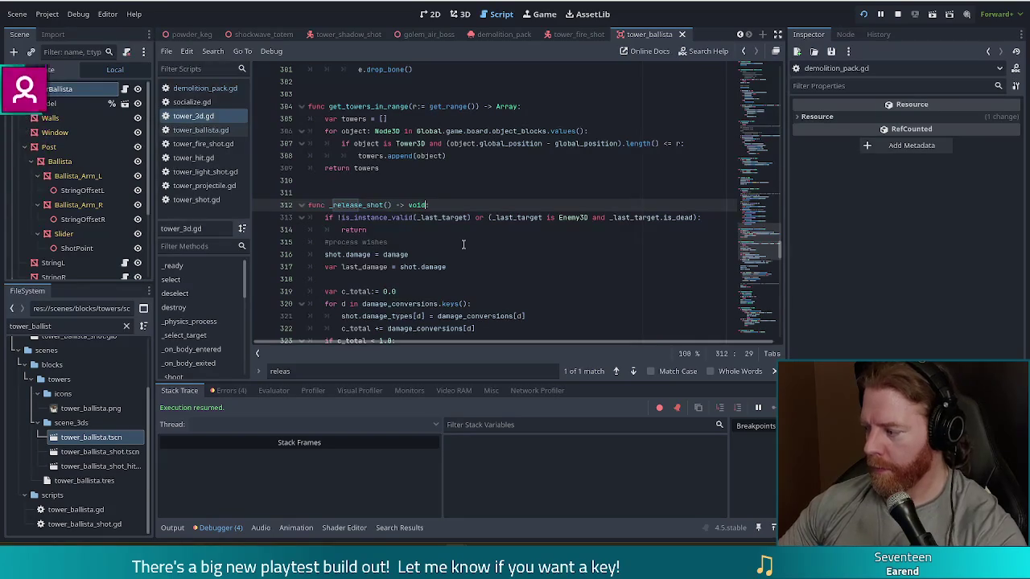
# Read through tower_3d.gd's shot-firing code around lines 316-332, then glance at tower_ballista.gd
pyautogui.scroll(-4, 462, 244)
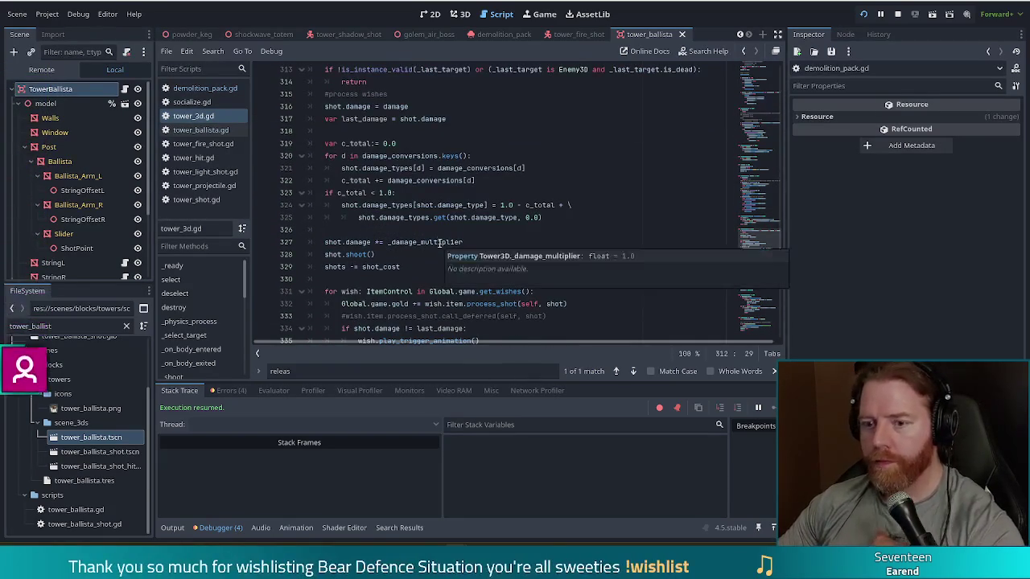
pyautogui.scroll(1, 519, 157)
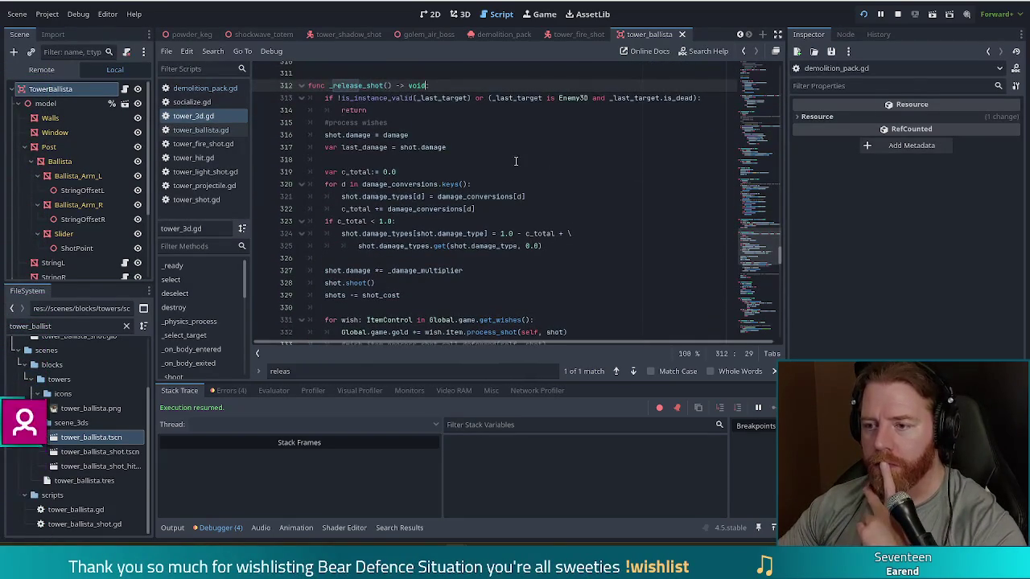
pyautogui.click(465, 138)
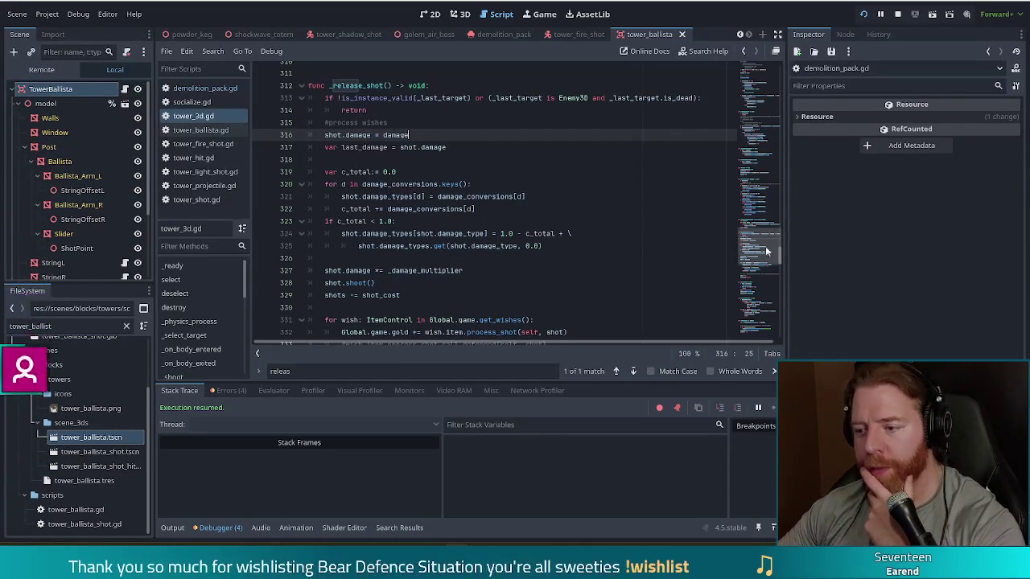
pyautogui.scroll(-6, 769, 256)
pyautogui.scroll(2, 761, 256)
pyautogui.scroll(1, 757, 254)
pyautogui.click(425, 232)
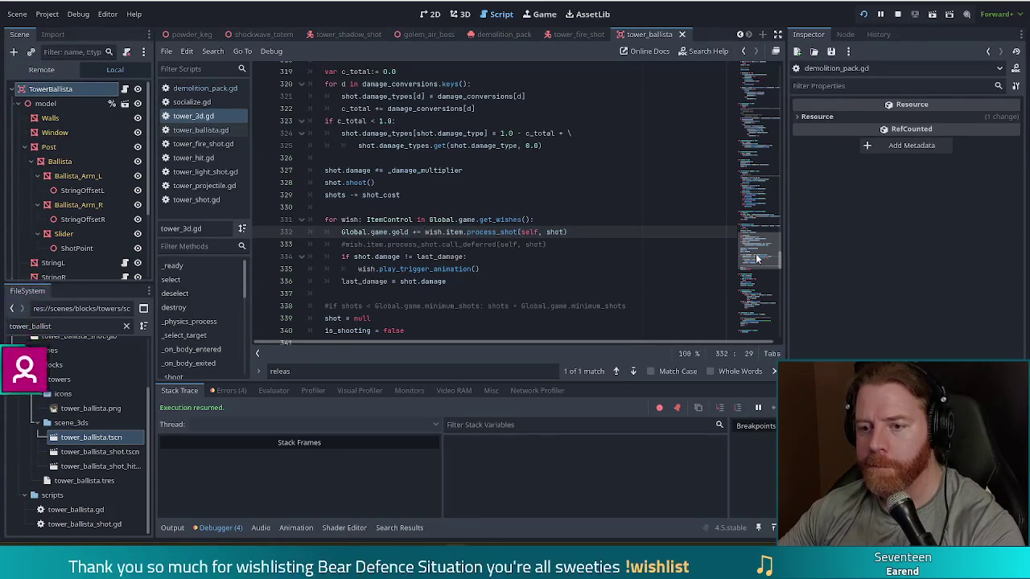
pyautogui.scroll(3, 499, 279)
pyautogui.scroll(-3, 499, 280)
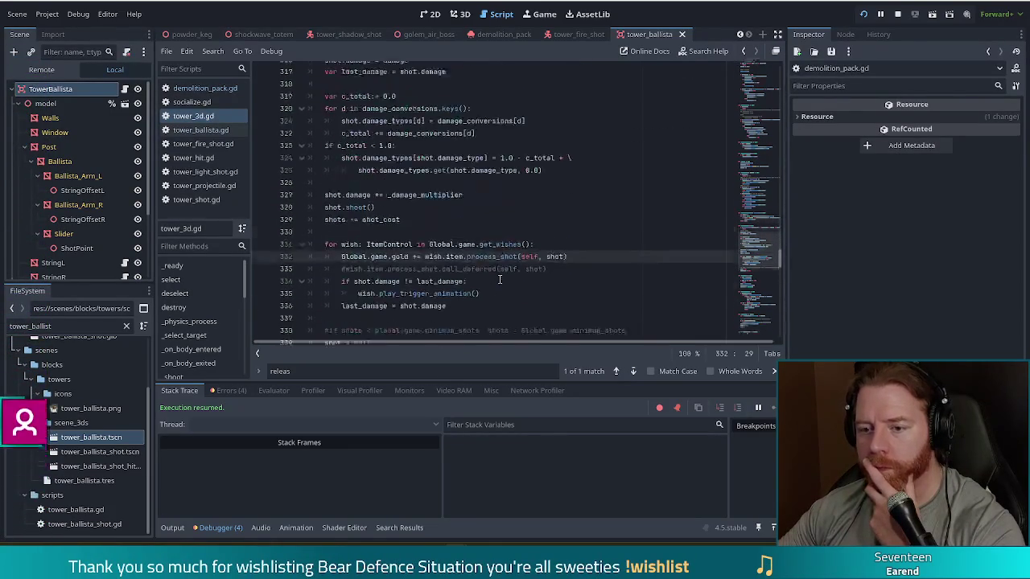
pyautogui.scroll(-1, 499, 279)
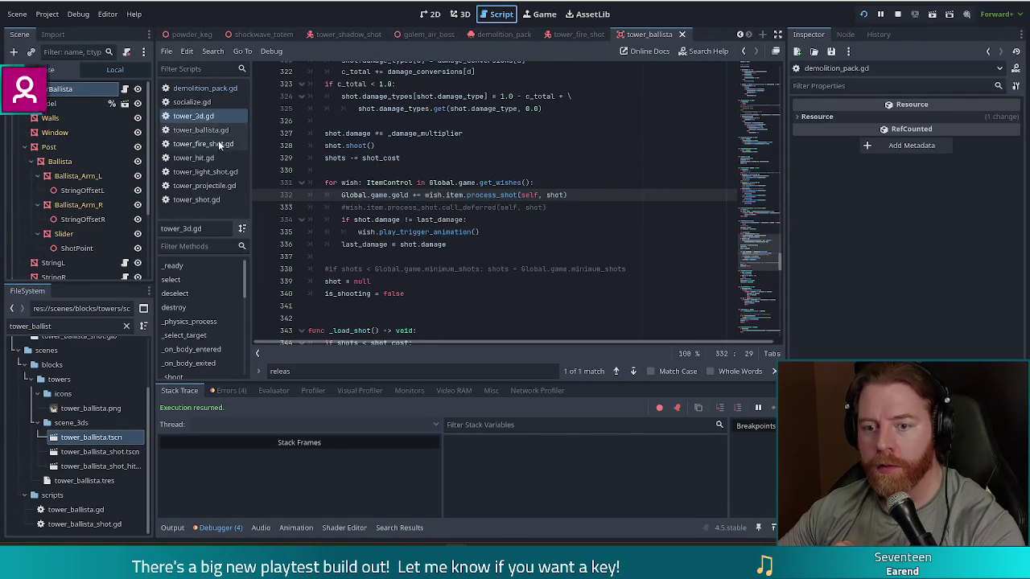
pyautogui.click(201, 130)
pyautogui.click(201, 88)
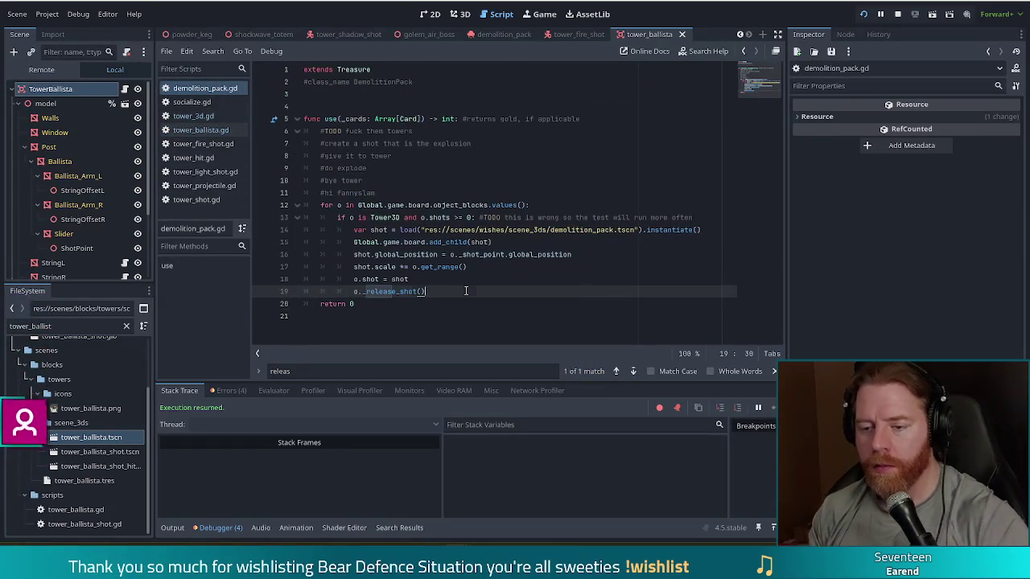
# Start line 20 of demolition_pack.gd with 'for e in o.get_enemies_in_range()', then search tower_3d.gd
pyautogui.press('Return')
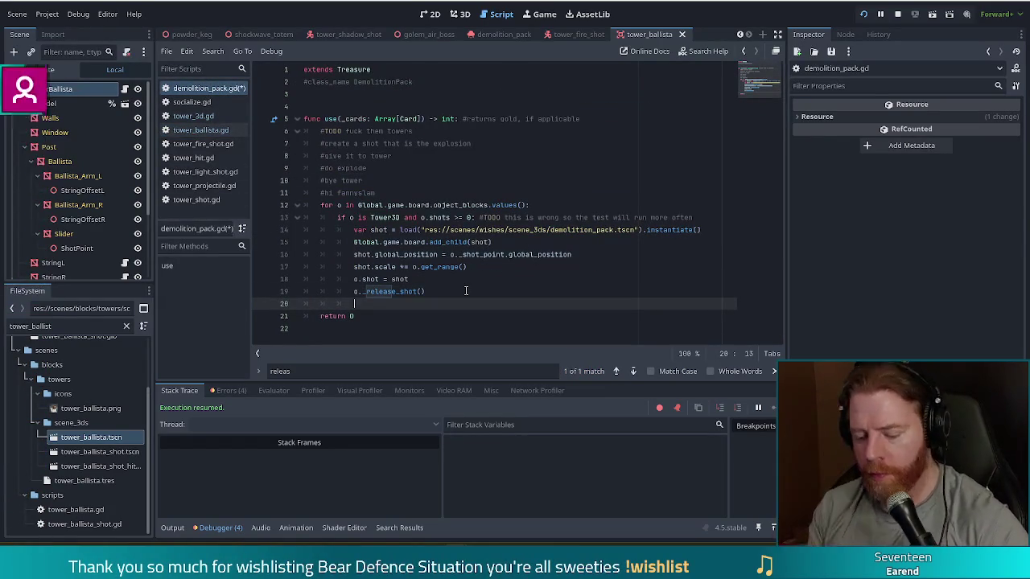
pyautogui.write('for e in ')
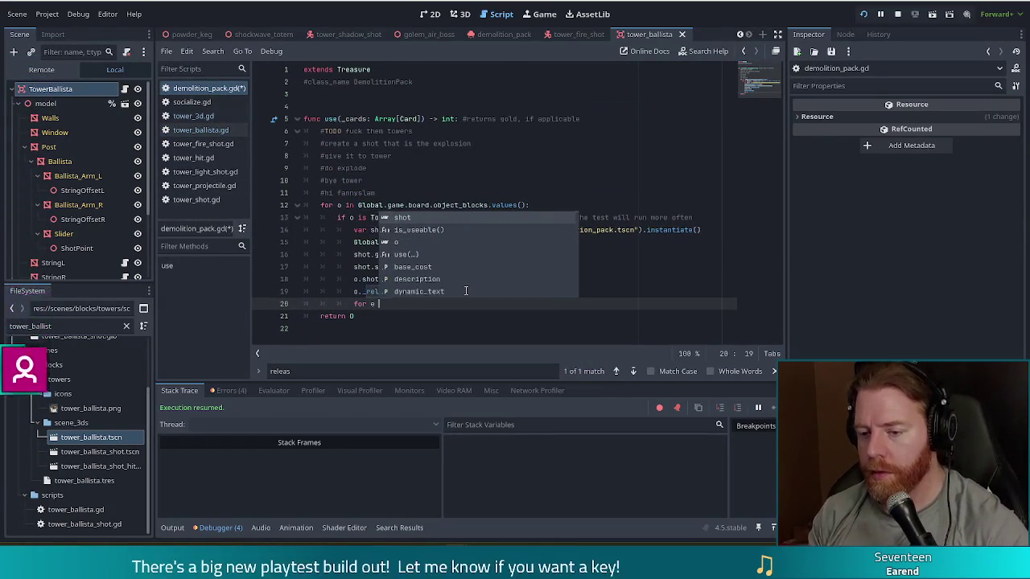
pyautogui.write('0')
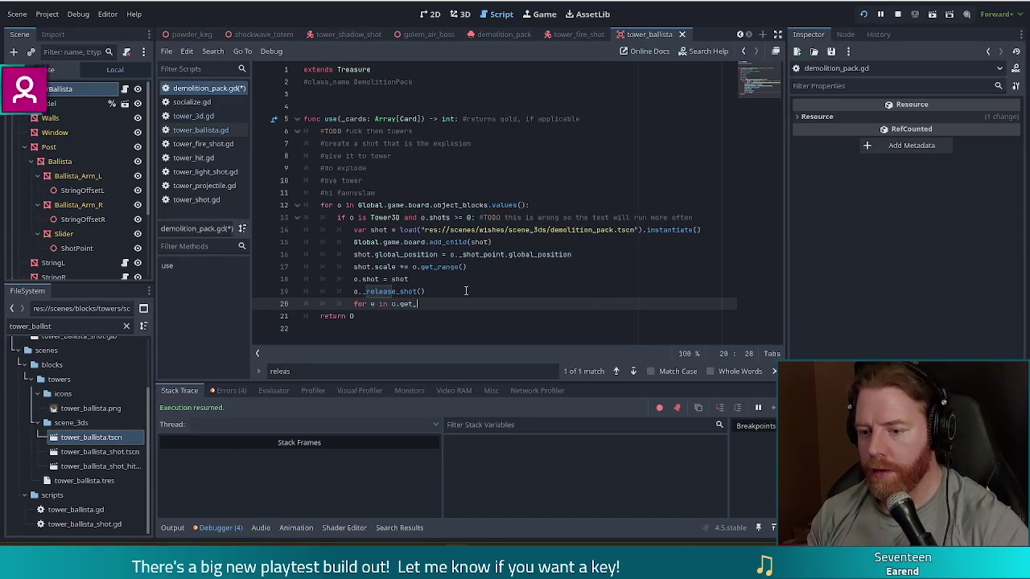
pyautogui.write('enemies_in_rang')
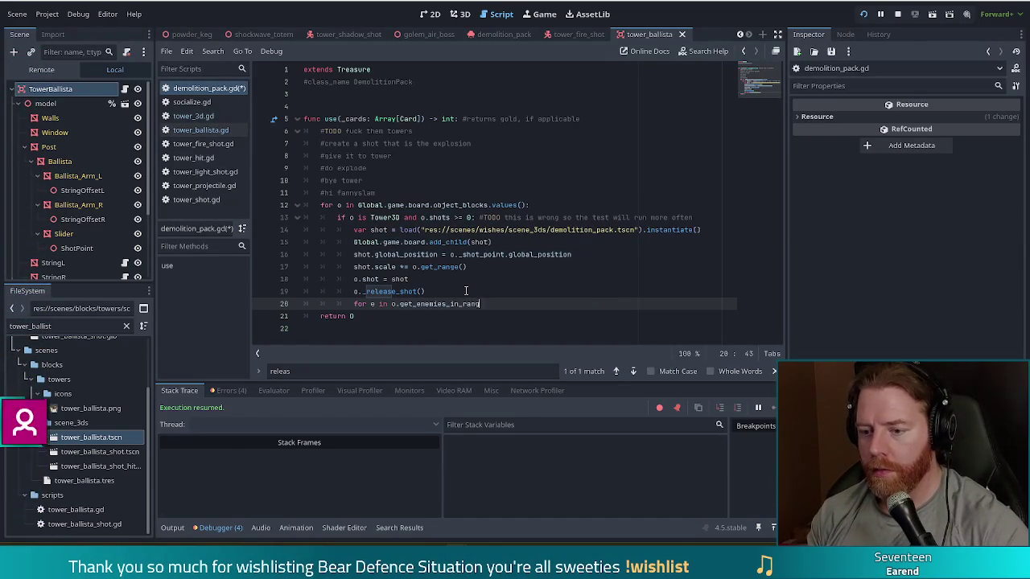
pyautogui.write('()')
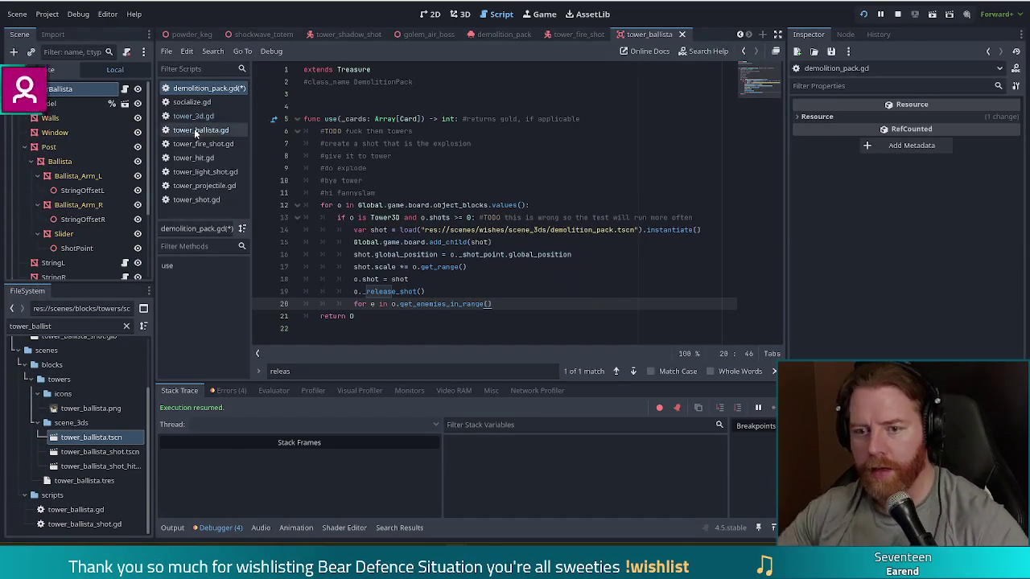
pyautogui.click(193, 116)
pyautogui.hotkey('ctrl', 'f')
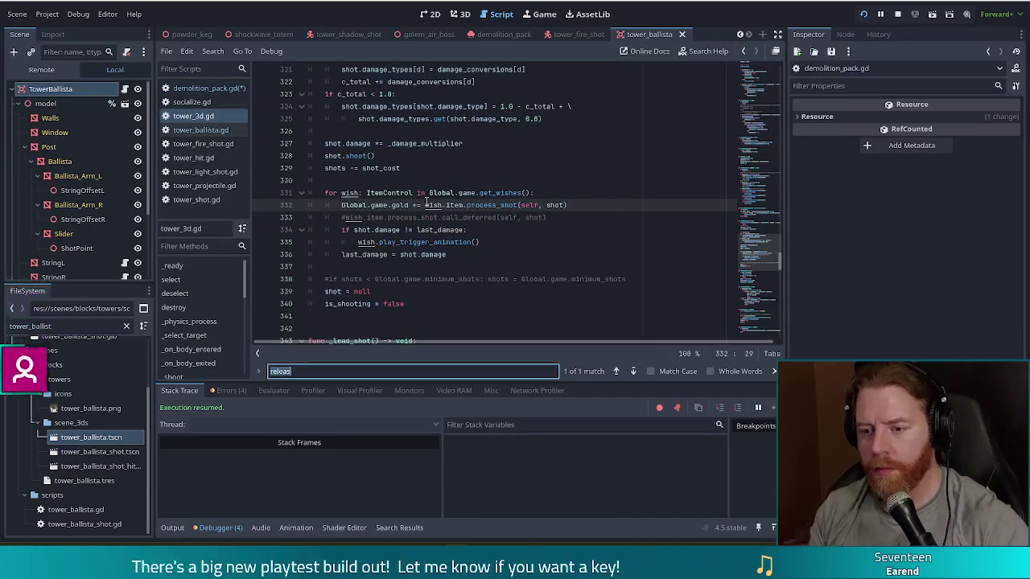
# Search tower_3d.gd for 'get_ene' and 'enemies' to find the enemies_in_range variable on line 58
pyautogui.write('get_ene')
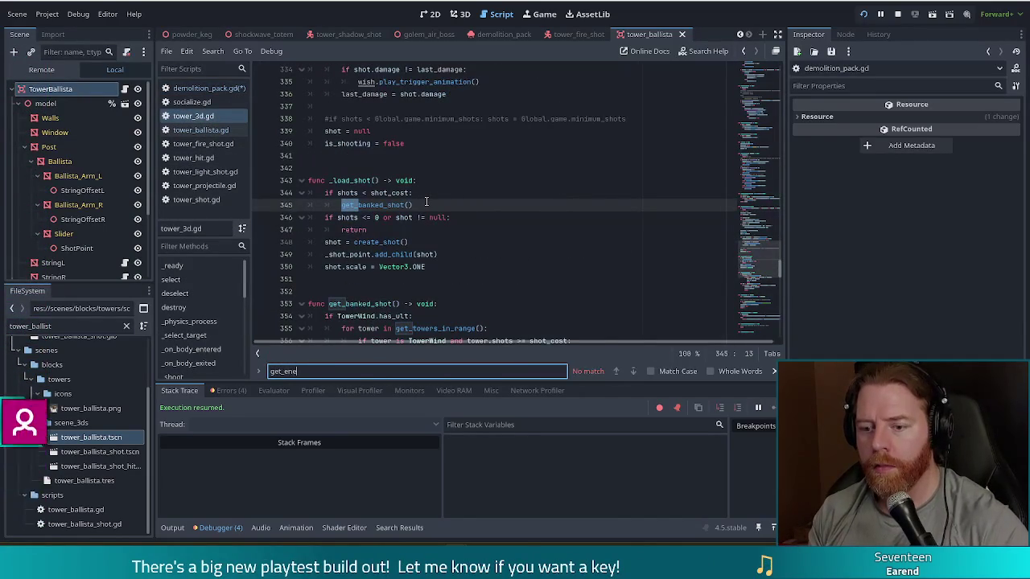
pyautogui.press('BackSpace')
pyautogui.press('BackSpace')
pyautogui.press('BackSpace')
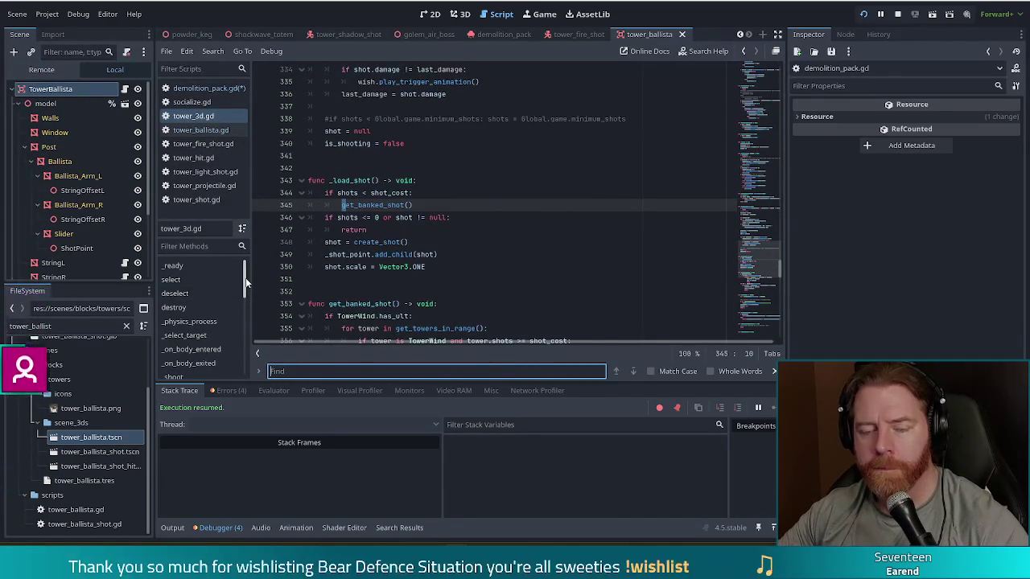
pyautogui.moveTo(246, 282); pyautogui.dragTo(243, 354)
pyautogui.click(366, 230)
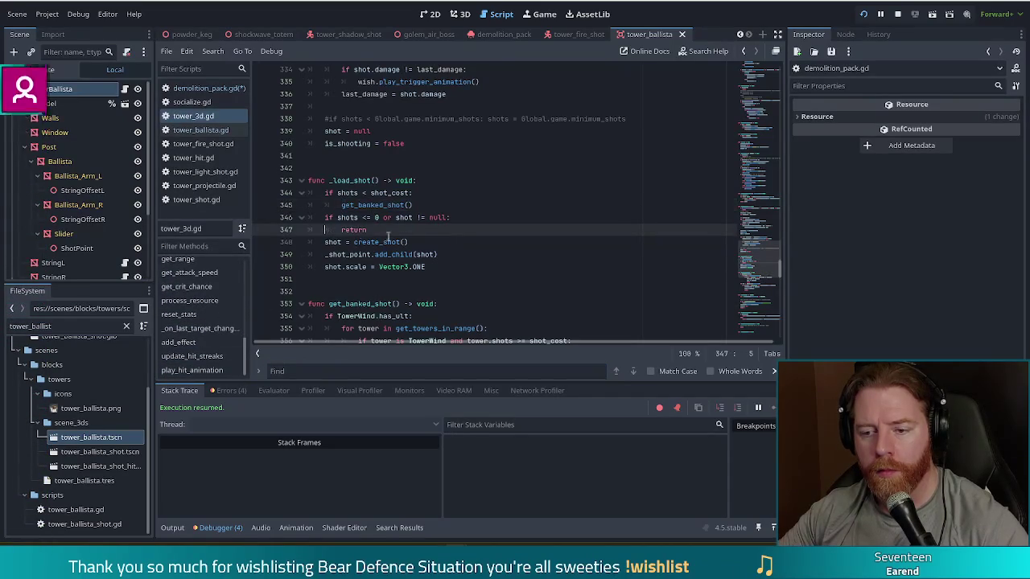
pyautogui.click(309, 371)
pyautogui.write('enemies')
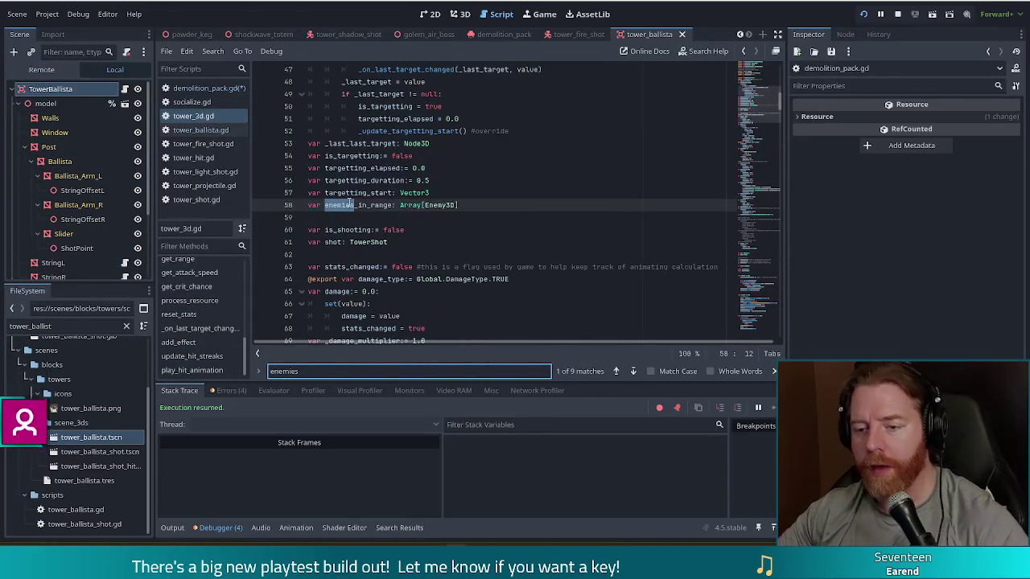
pyautogui.click(230, 94)
pyautogui.press('Left')
pyautogui.press('Left')
pyautogui.press('Left')
# Loop line 20 over o.enemies_in_range, add e.receive_hit(shot) inside, save, and run the game
pyautogui.press('BackSpace')
pyautogui.press('BackSpace')
pyautogui.press('BackSpace')
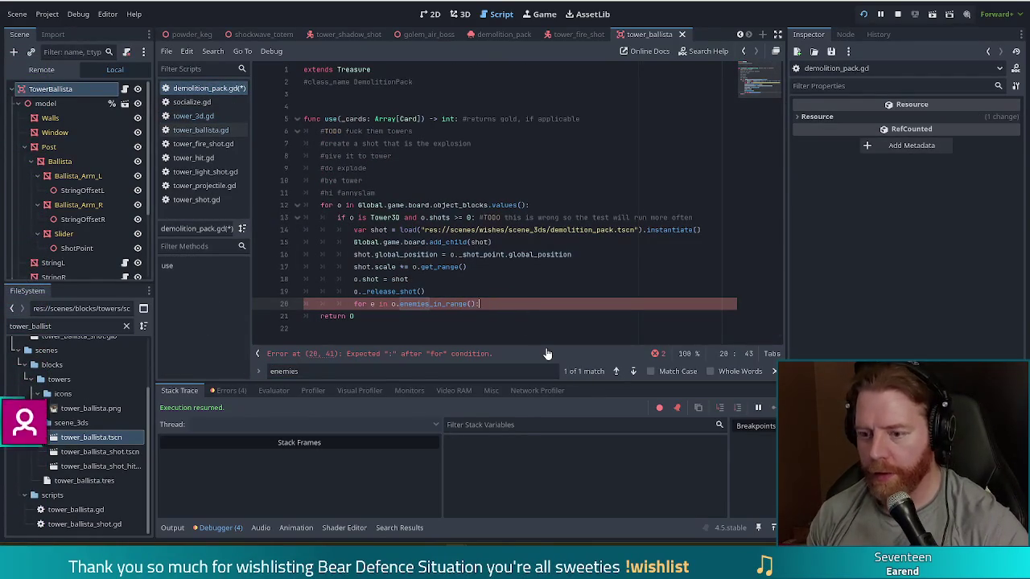
pyautogui.press('Return')
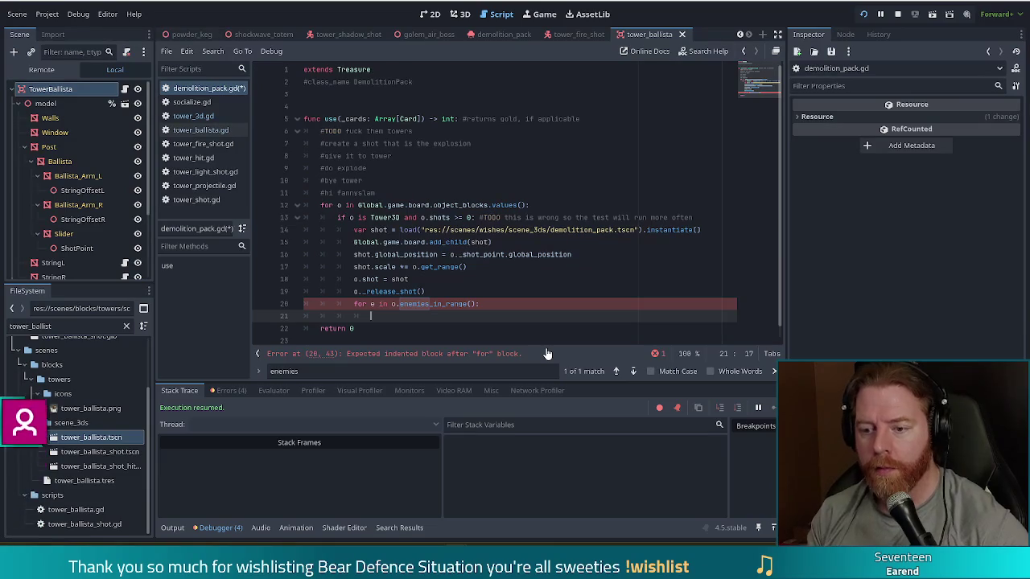
pyautogui.write('receive_hit(')
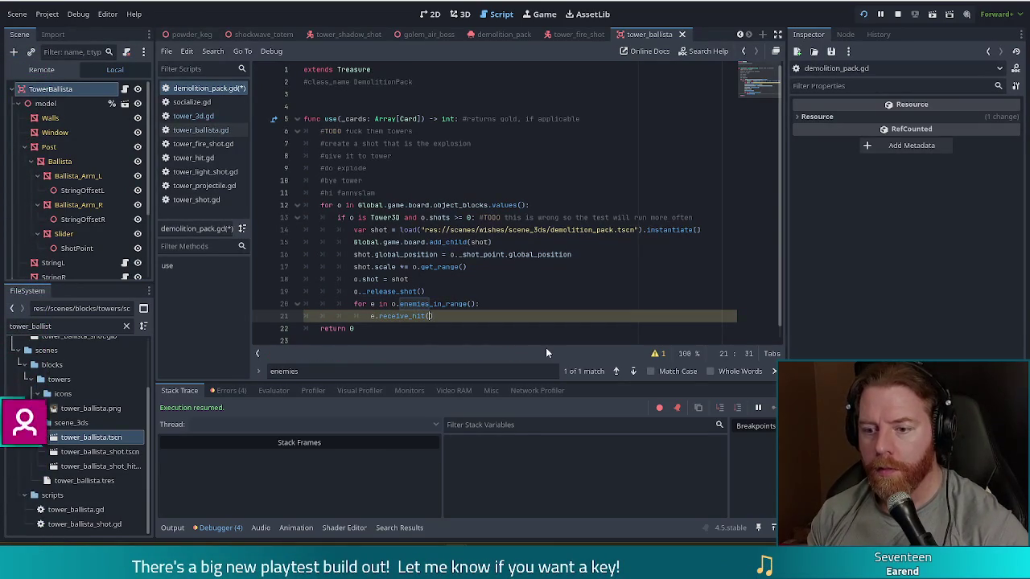
pyautogui.write('shot')
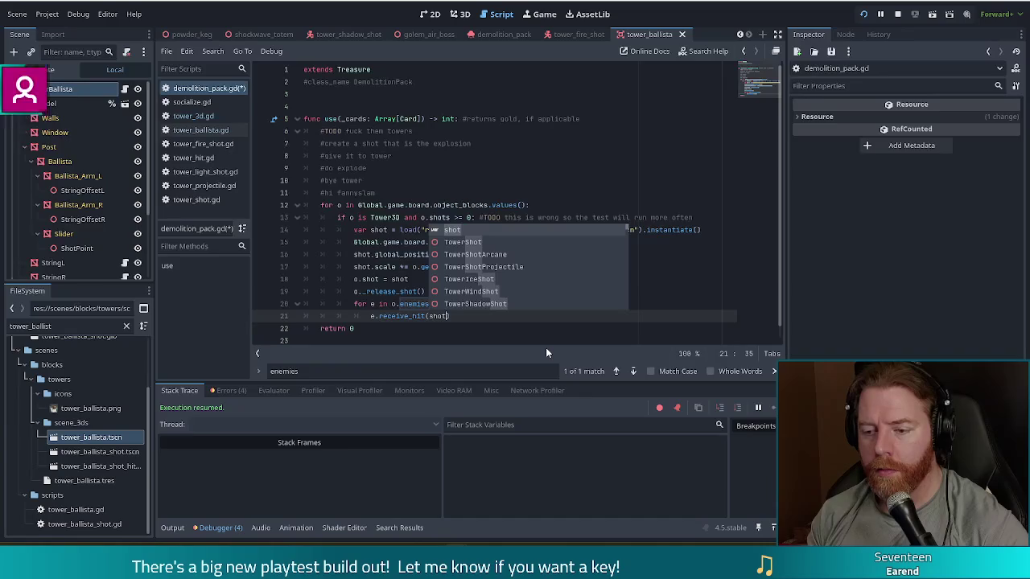
pyautogui.press('Escape')
pyautogui.press('Escape')
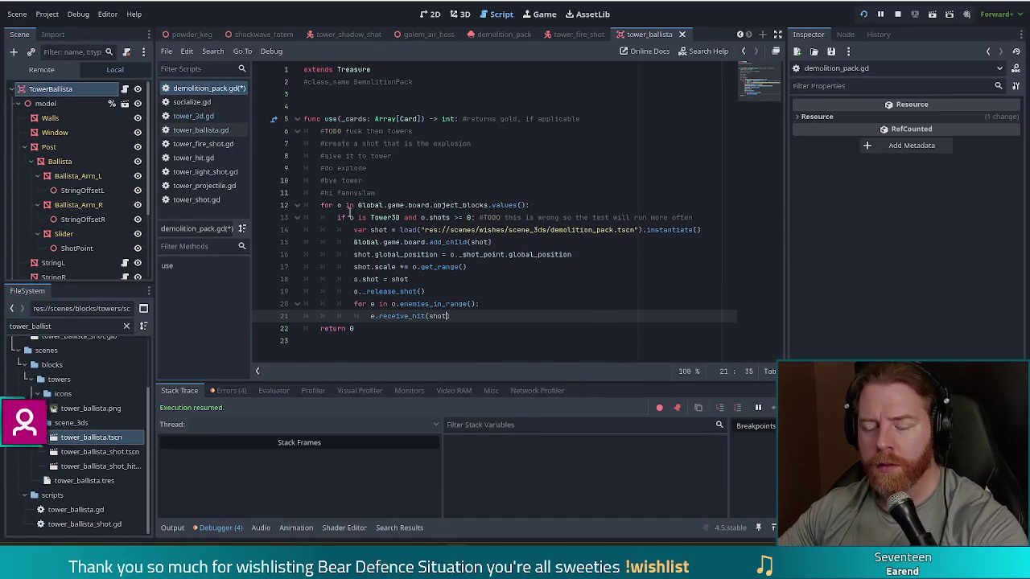
pyautogui.press('Up')
pyautogui.press('Up')
pyautogui.press('Up')
pyautogui.hotkey('ctrl', 's')
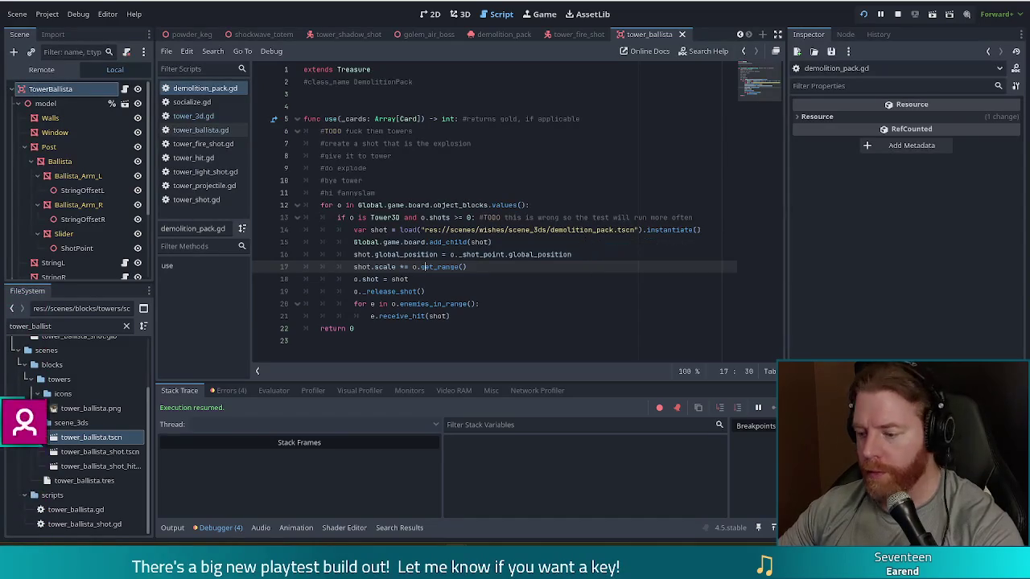
pyautogui.press('F5')
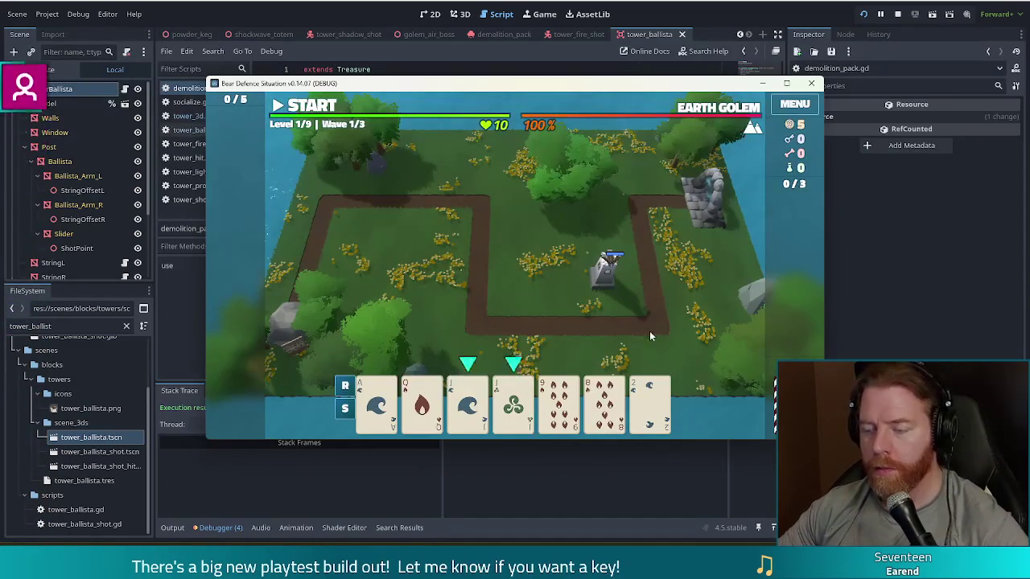
# Add Demolition Packs with the console command 'add_treasure demolition_pack', then use one
pyautogui.press('`')
pyautogui.write('add_treasure demolition_pack')
pyautogui.press('Return')
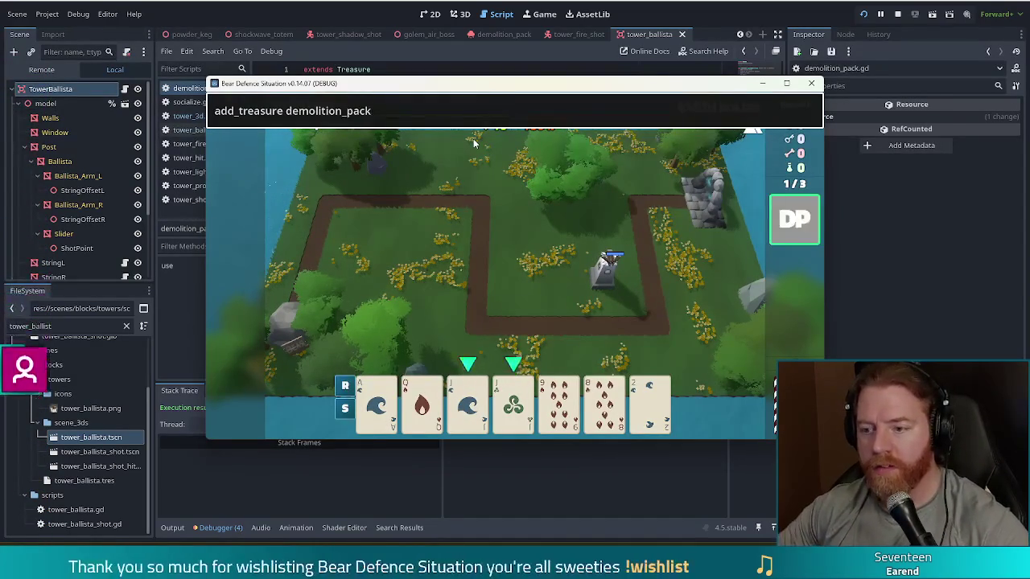
pyautogui.press('`')
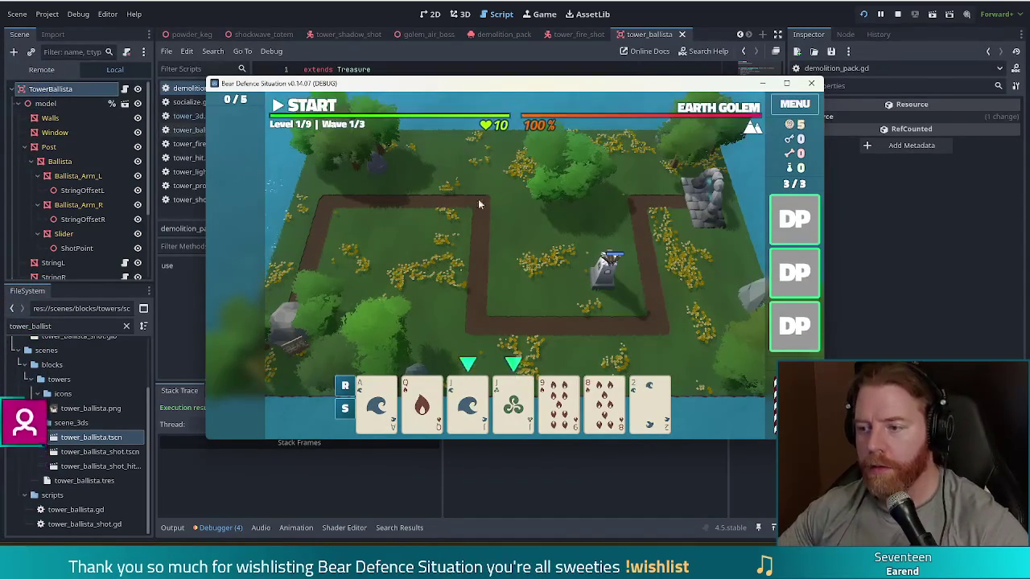
pyautogui.click(778, 211)
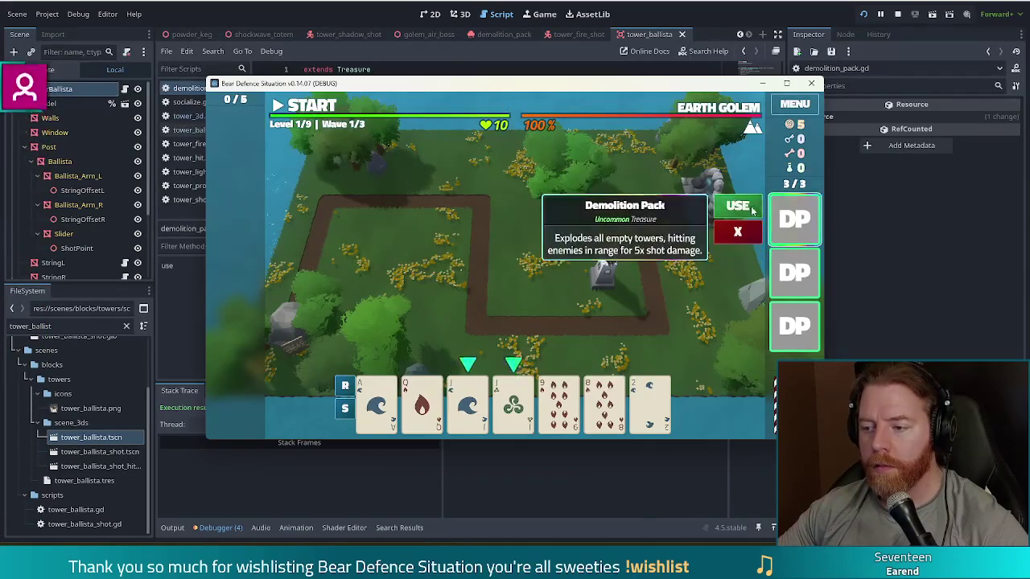
pyautogui.click(737, 203)
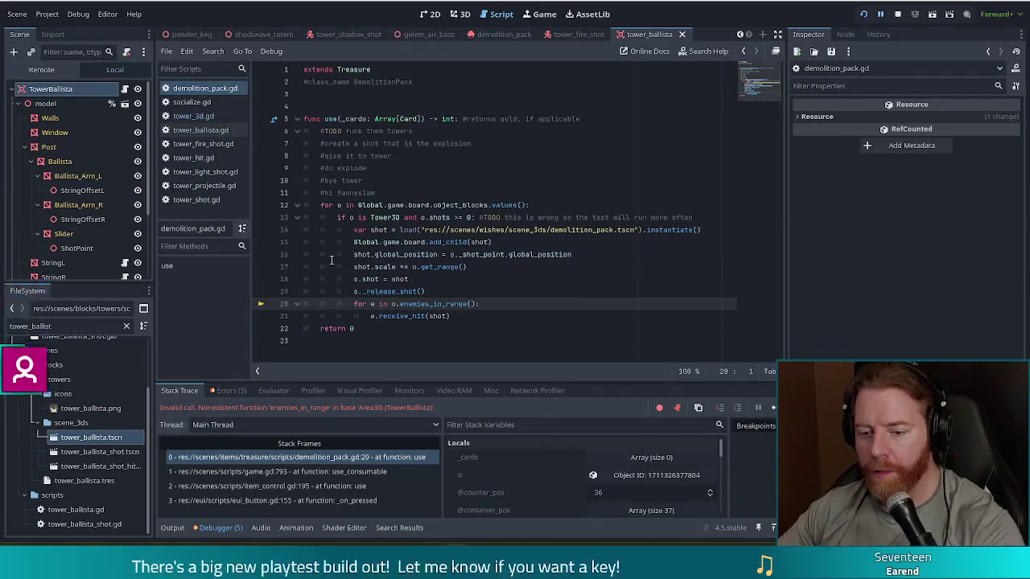
# Resume the paused game with F12 and use another Demolition Pack
pyautogui.click(526, 302)
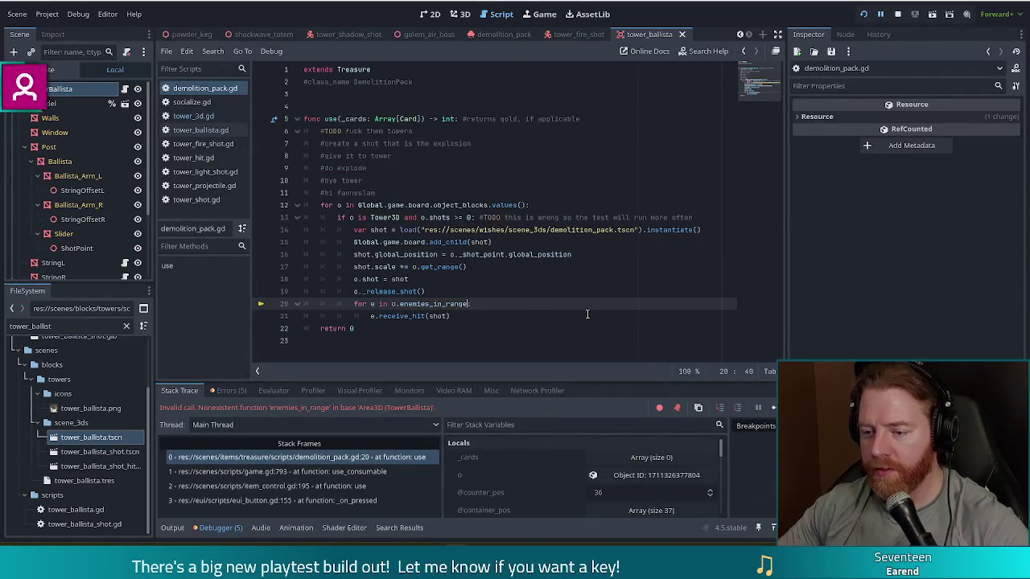
pyautogui.press('F12')
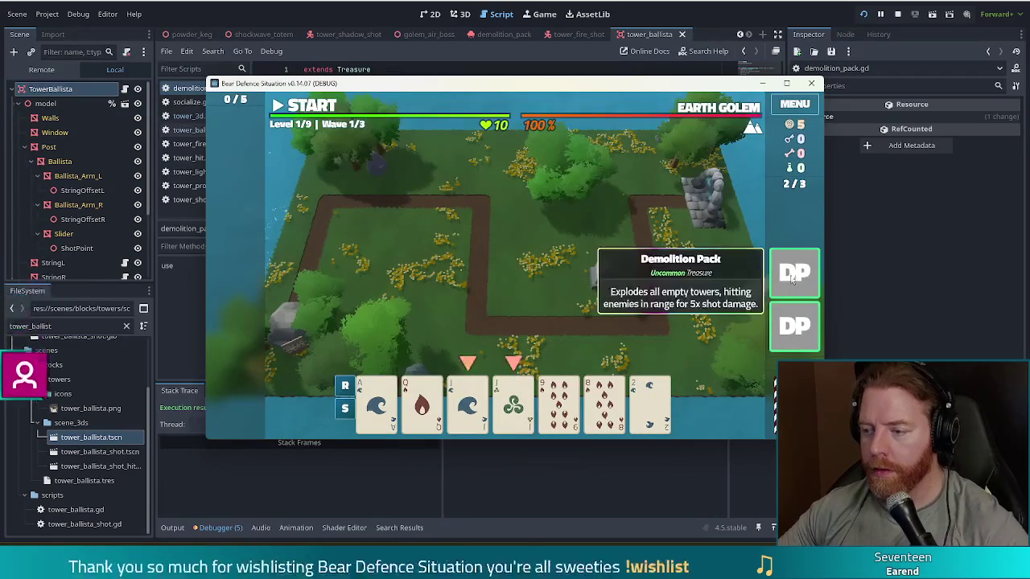
pyautogui.click(795, 272)
pyautogui.click(741, 211)
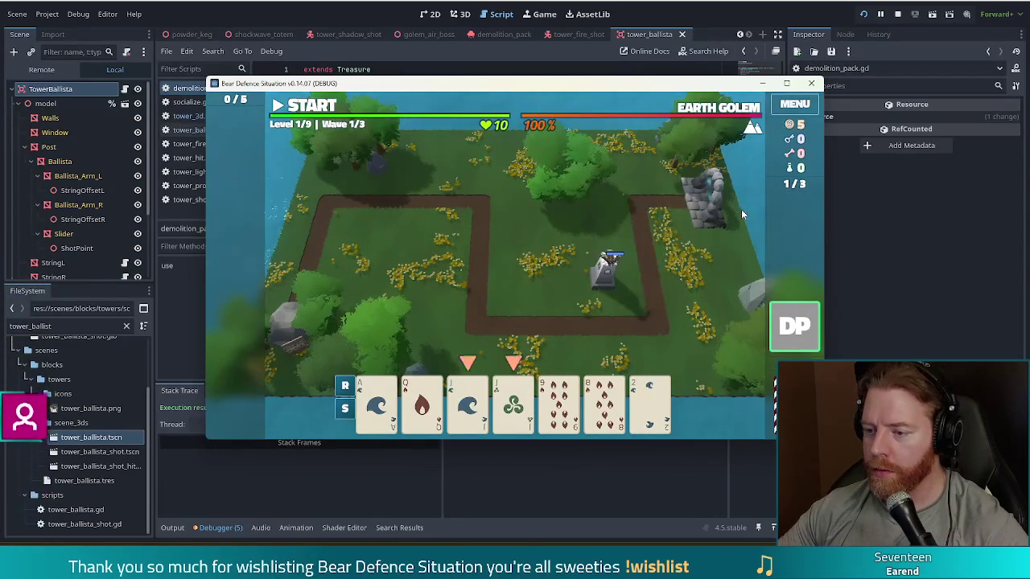
# Add another demolition_pack treasure from the console and start the enemy wave
pyautogui.press('quoteleft')
pyautogui.press('Up')
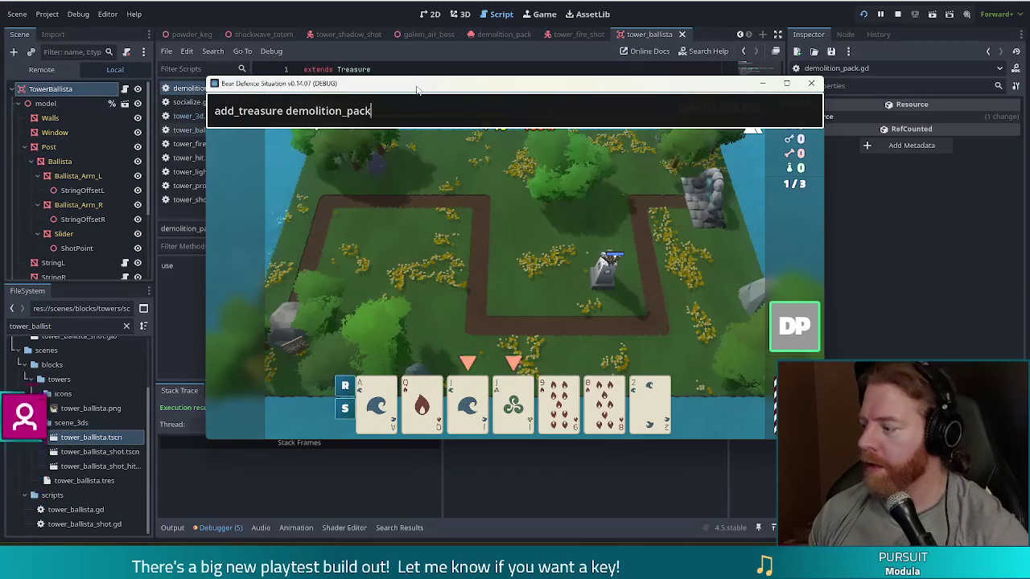
pyautogui.press('Return')
pyautogui.press('Return')
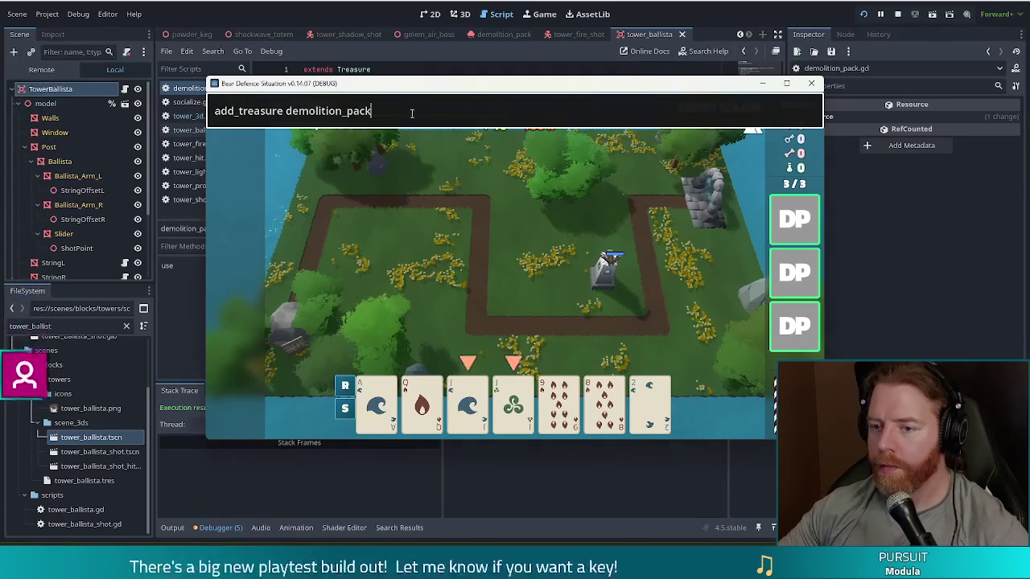
pyautogui.press('Return')
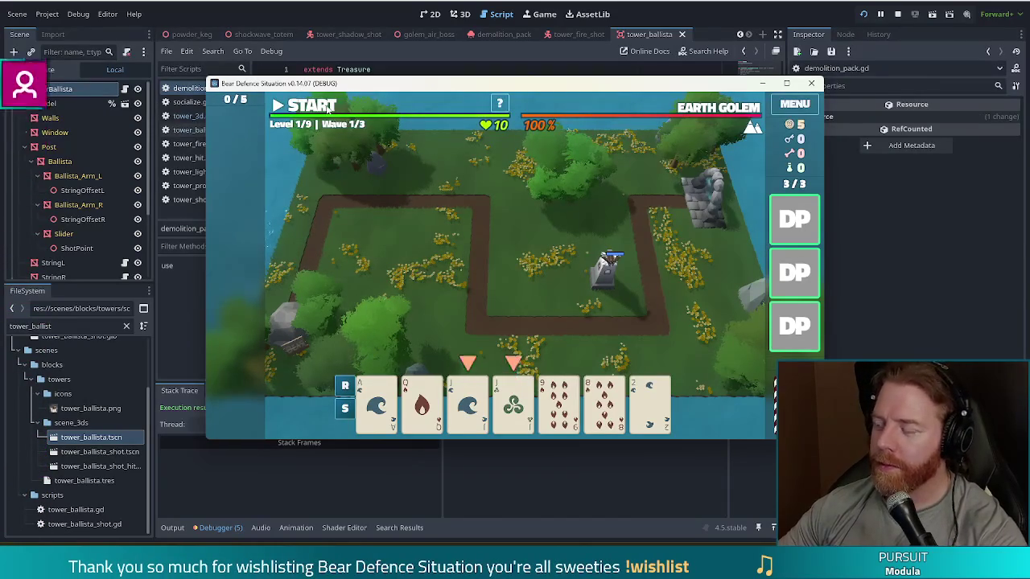
pyautogui.click(309, 106)
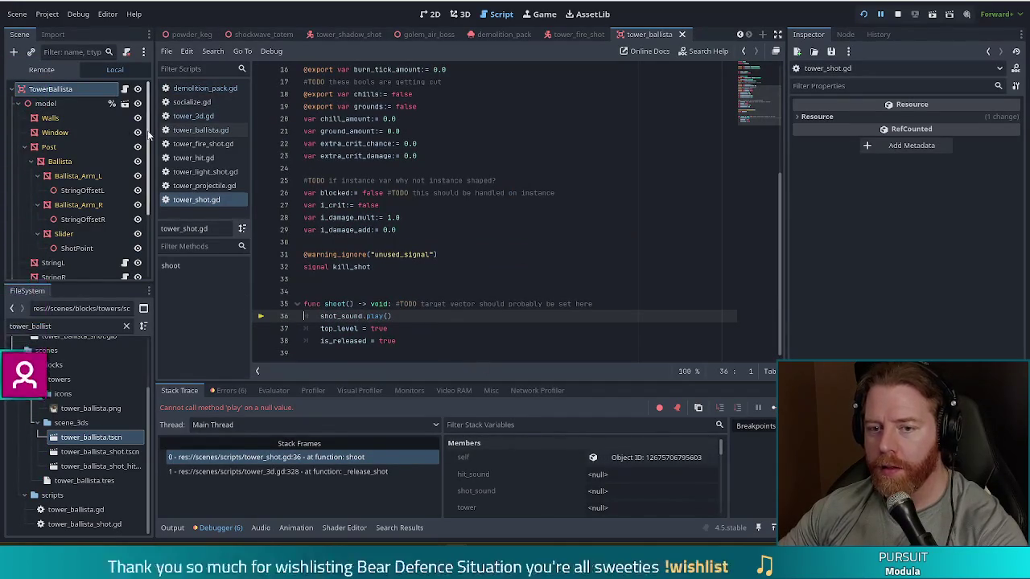
# Review the TowerBallista nodes in the Scene dock, then switch to the 2D workspace
pyautogui.scroll(-3, 148, 250)
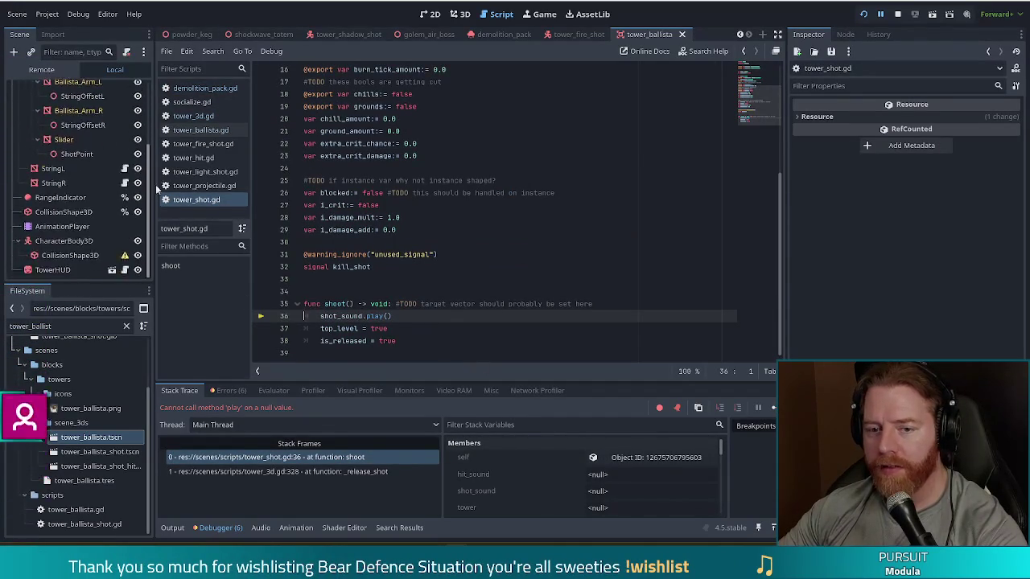
pyautogui.scroll(5, 137, 128)
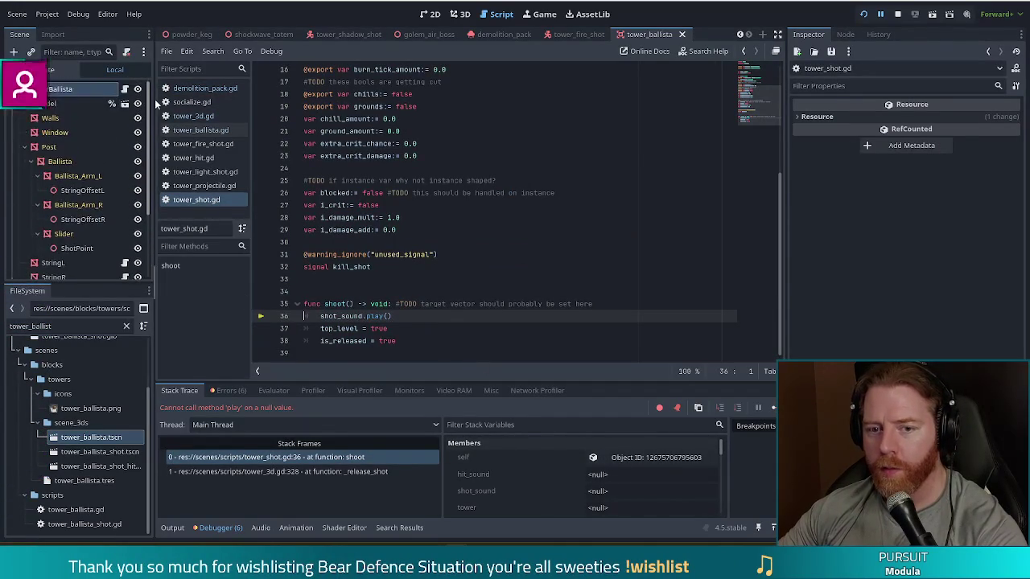
pyautogui.scroll(-3, 149, 201)
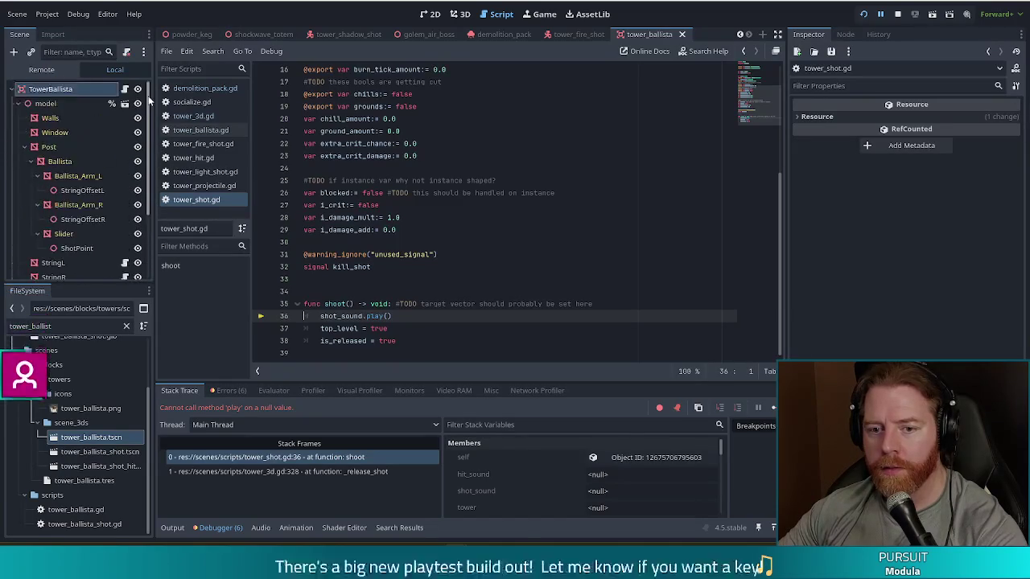
pyautogui.scroll(-1, 144, 254)
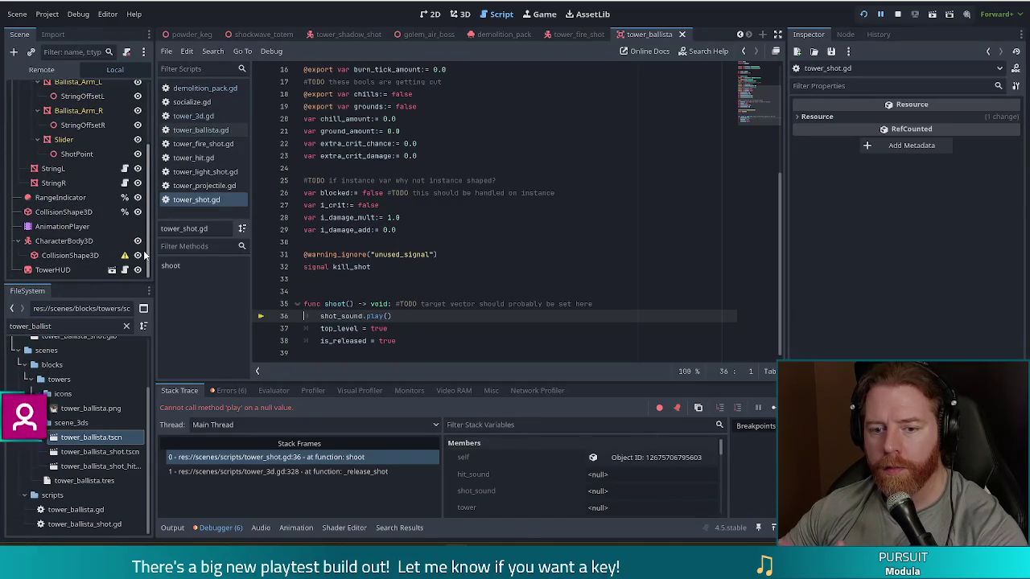
pyautogui.scroll(4, 134, 190)
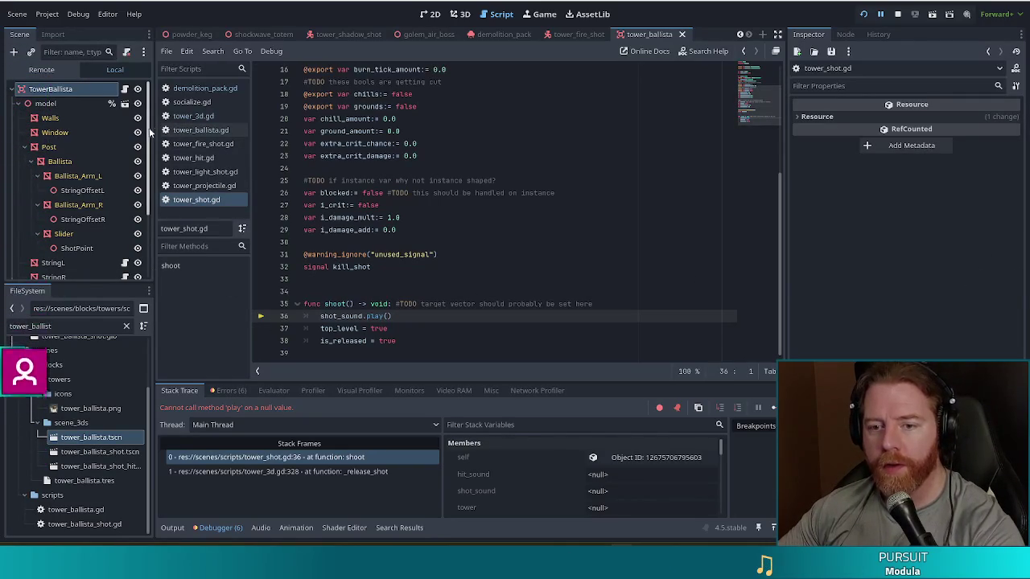
pyautogui.scroll(-3, 149, 230)
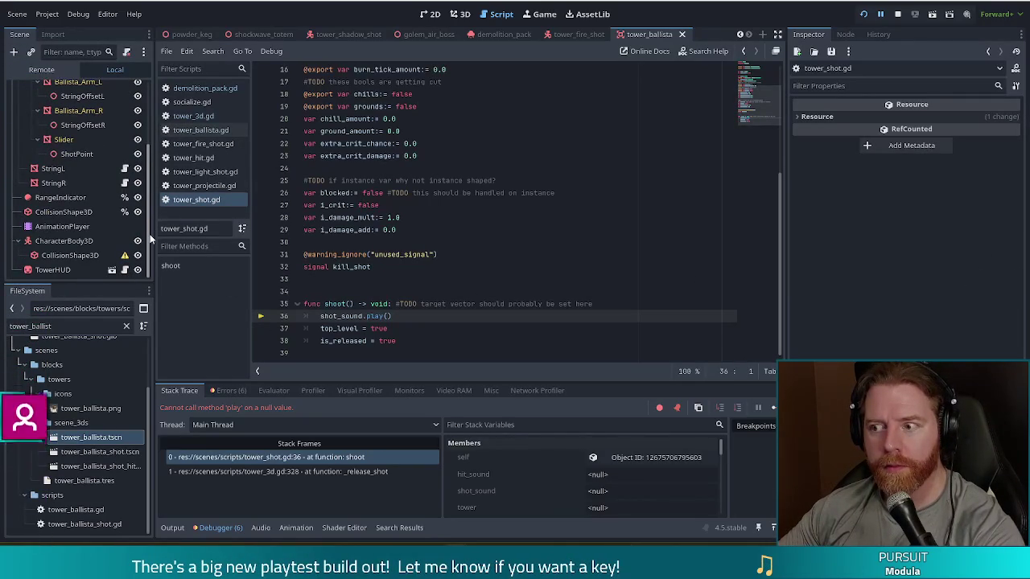
pyautogui.scroll(3, 80, 177)
pyautogui.click(433, 15)
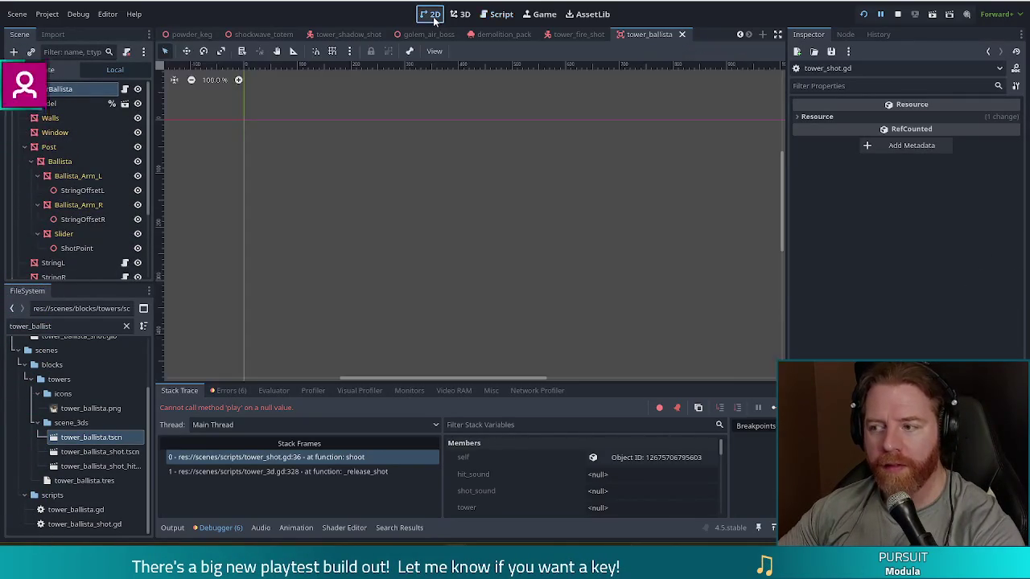
# Check that TowerBallista has no node to assign as Shot Sound, then filter files for tower_fire
pyautogui.click(48, 89)
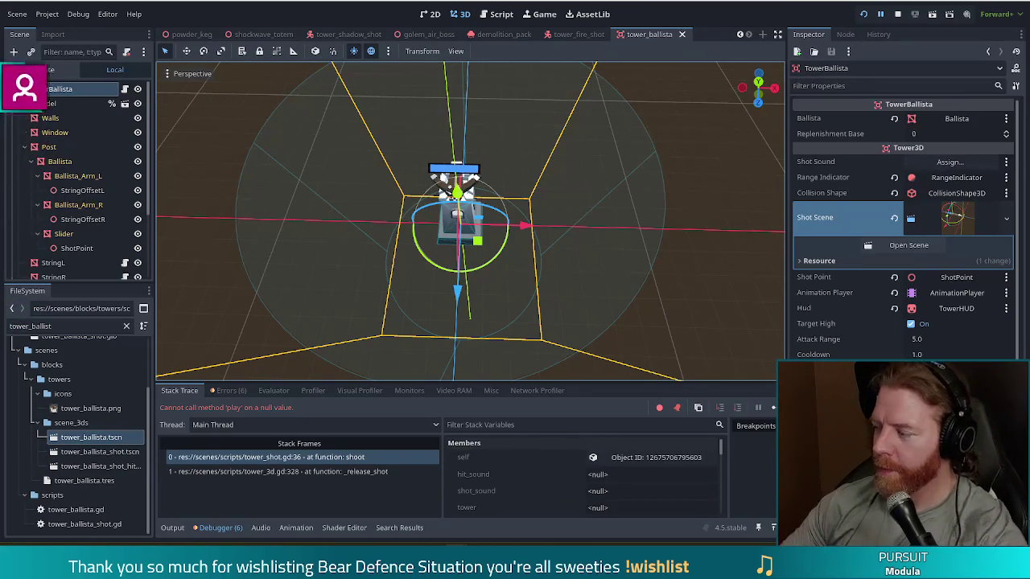
pyautogui.click(949, 162)
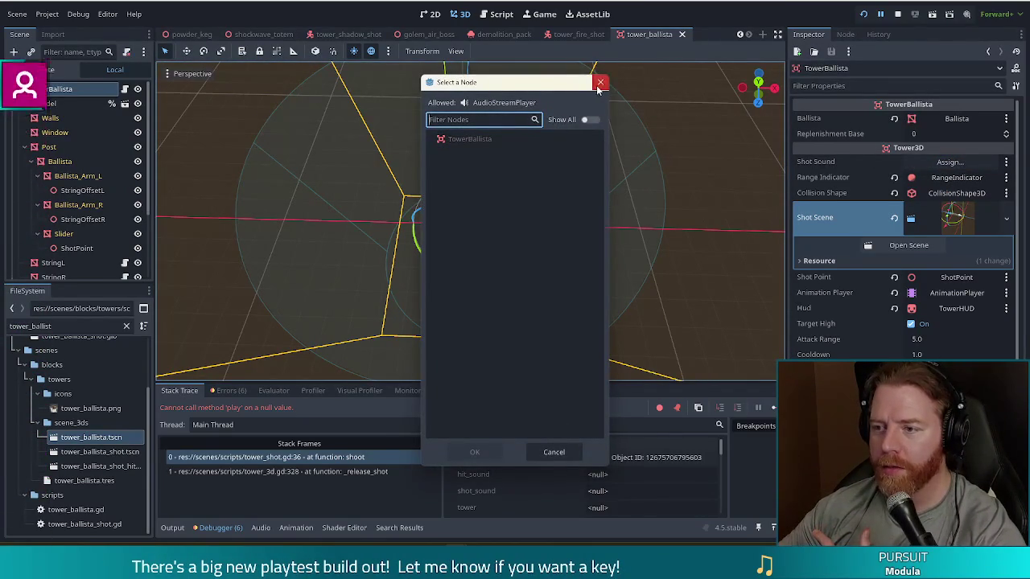
pyautogui.click(600, 82)
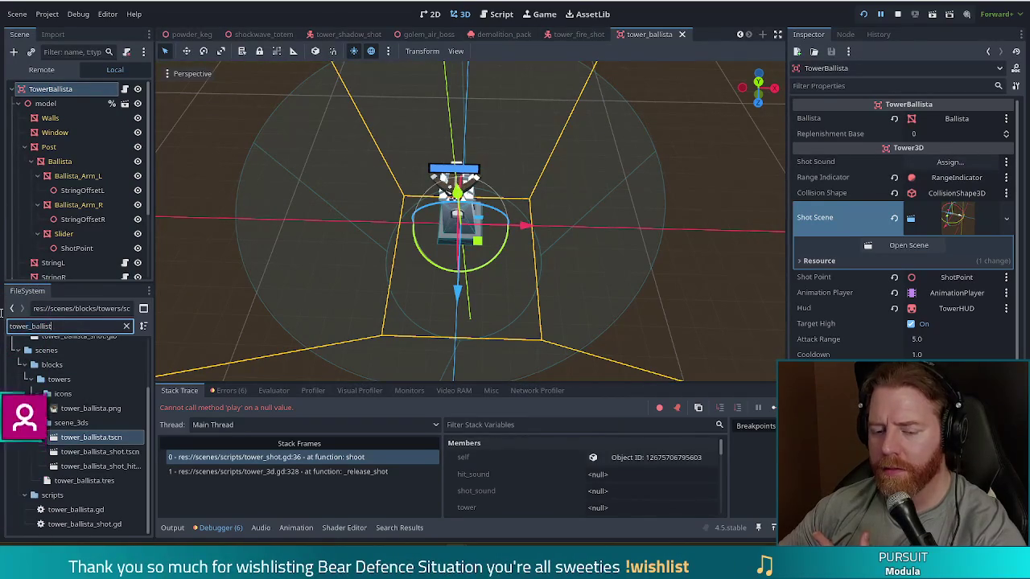
pyautogui.write('tower_fire')
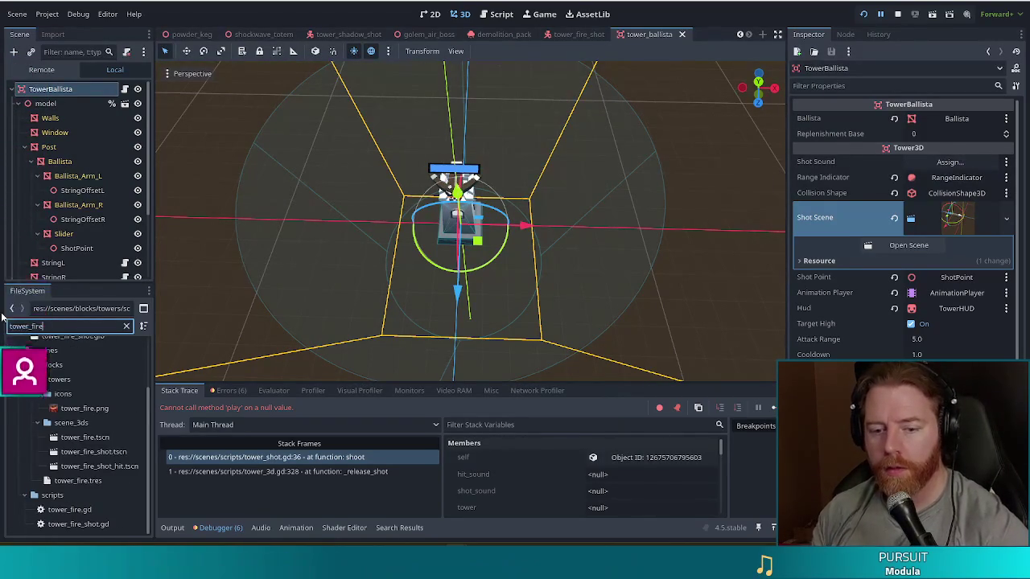
# Open tower_fire.tscn and inspect TowerFire's unassigned Shot Sound
pyautogui.doubleClick(84, 437)
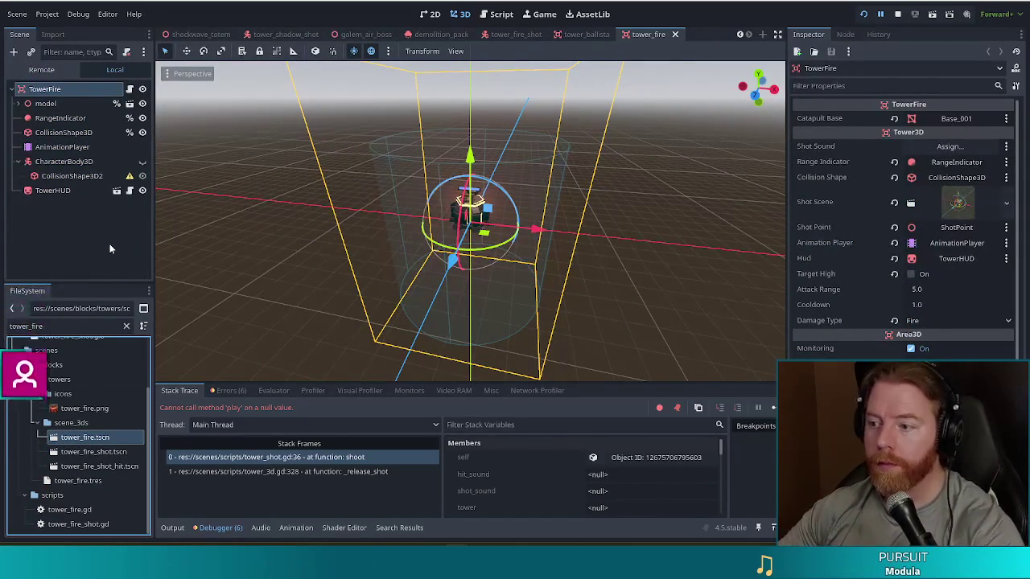
pyautogui.click(99, 245)
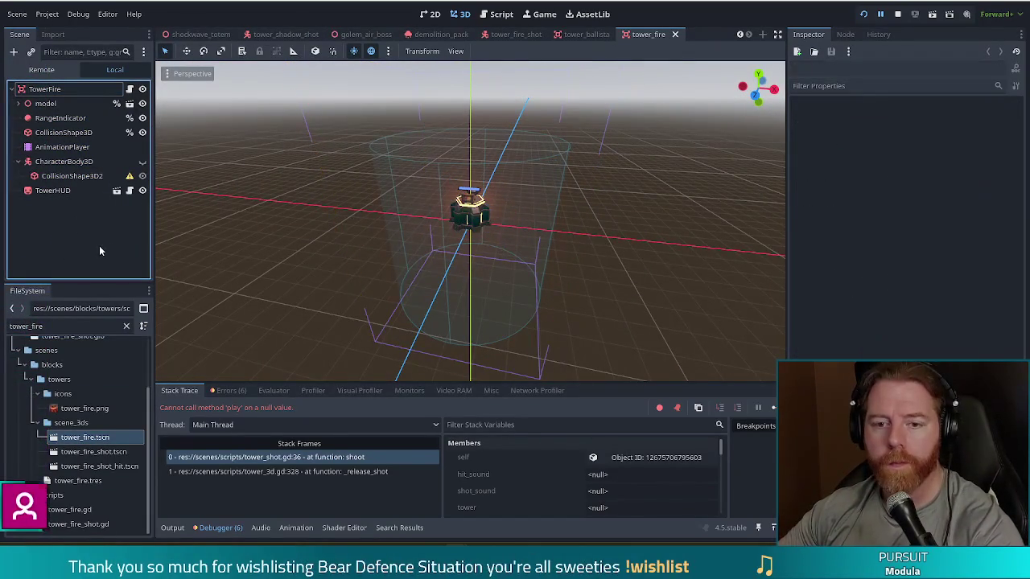
pyautogui.click(67, 92)
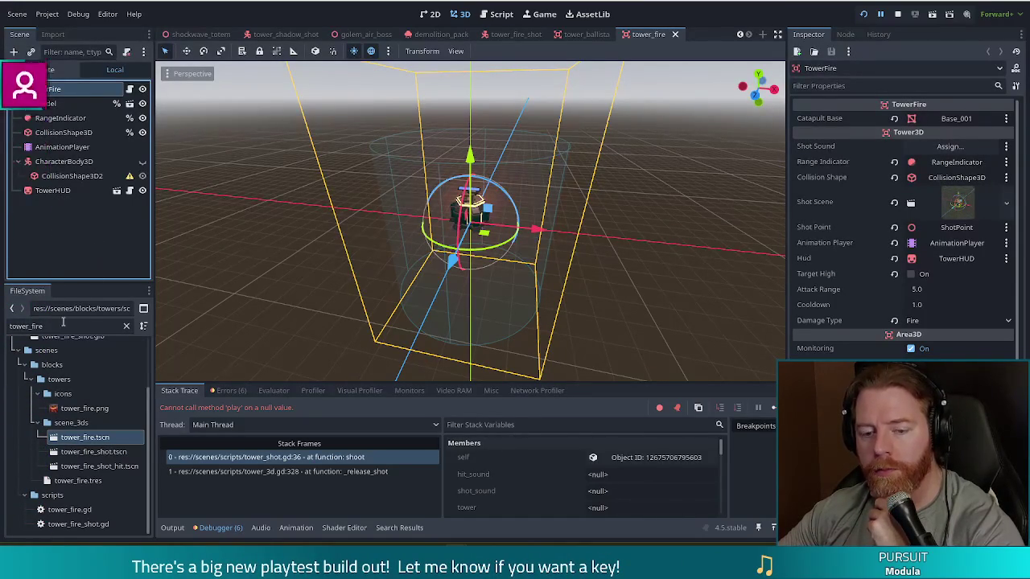
# Filter the FileSystem for tower_i and open tower_ice.tscn
pyautogui.moveTo(45, 326); pyautogui.dragTo(2, 322)
pyautogui.write('towe')
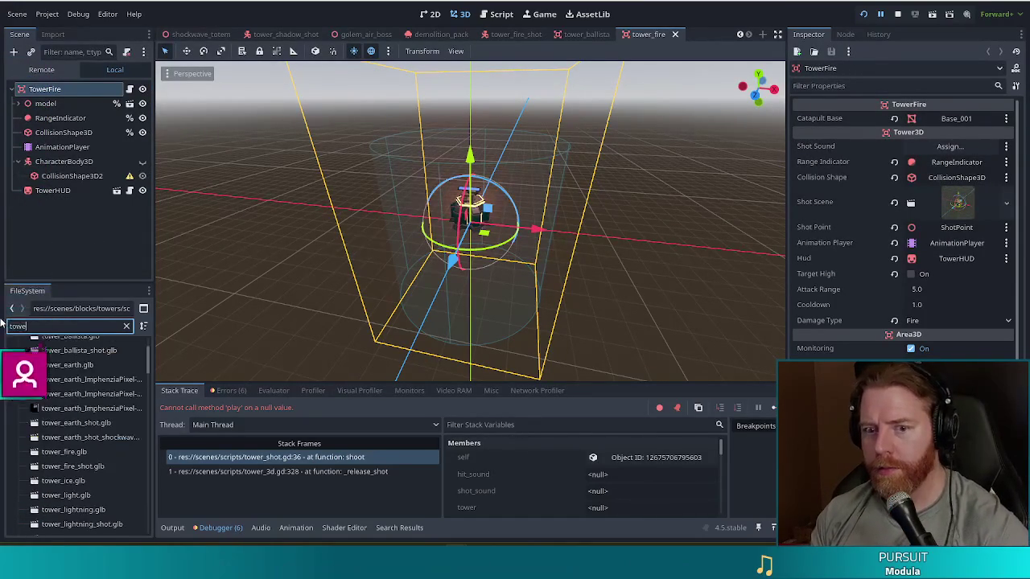
pyautogui.write('r_')
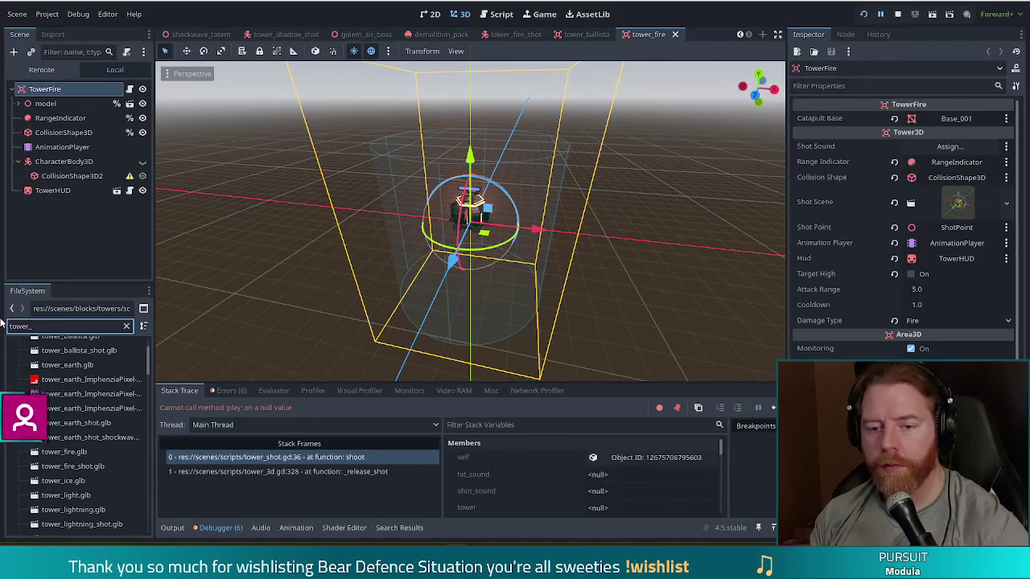
pyautogui.write('ice')
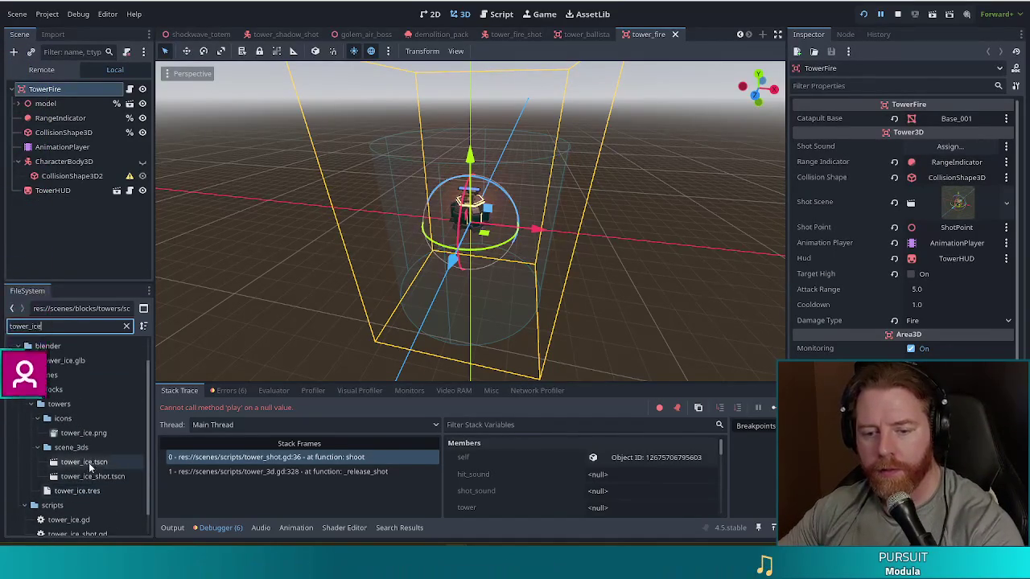
pyautogui.doubleClick(88, 463)
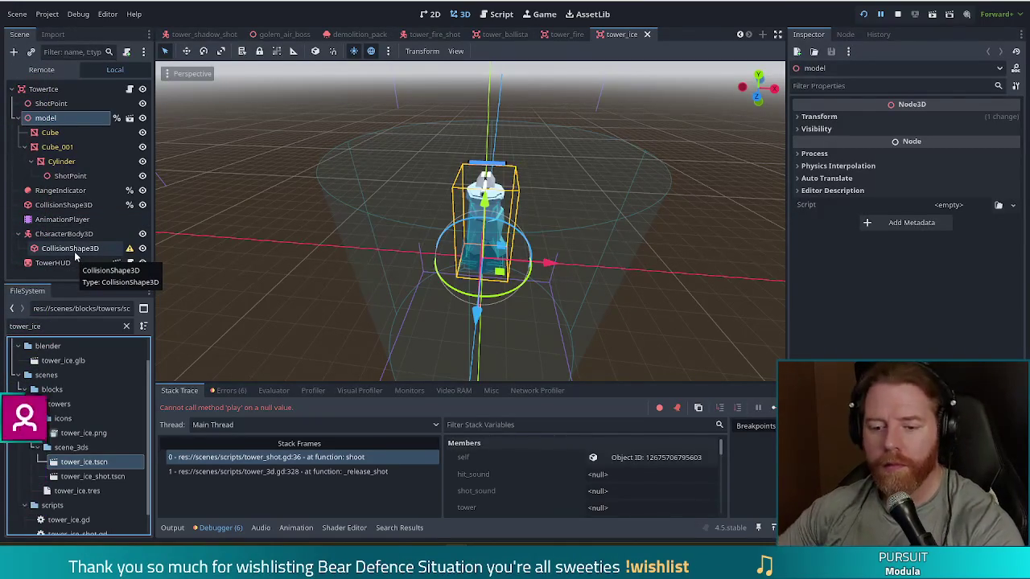
pyautogui.doubleClick(5, 329)
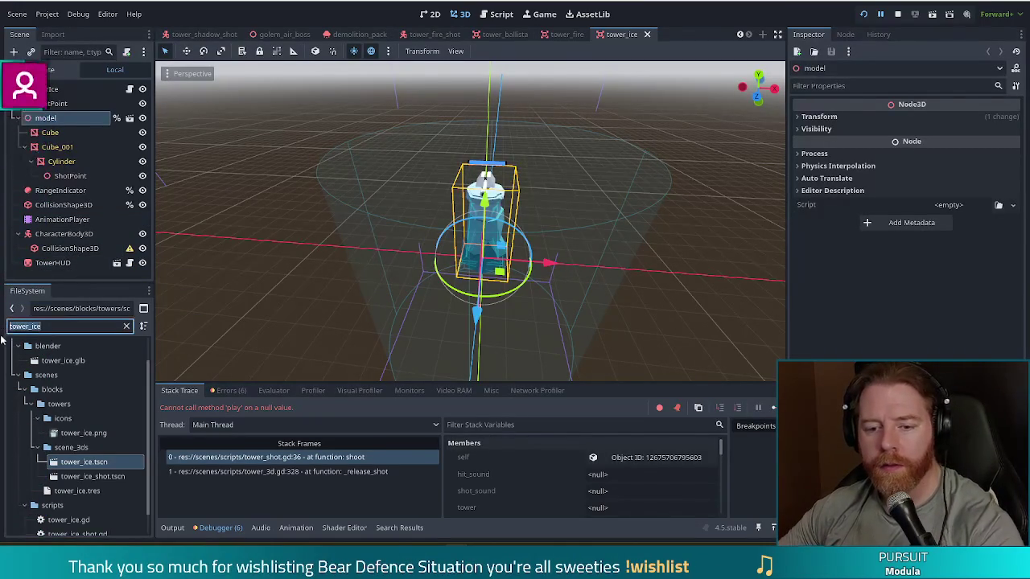
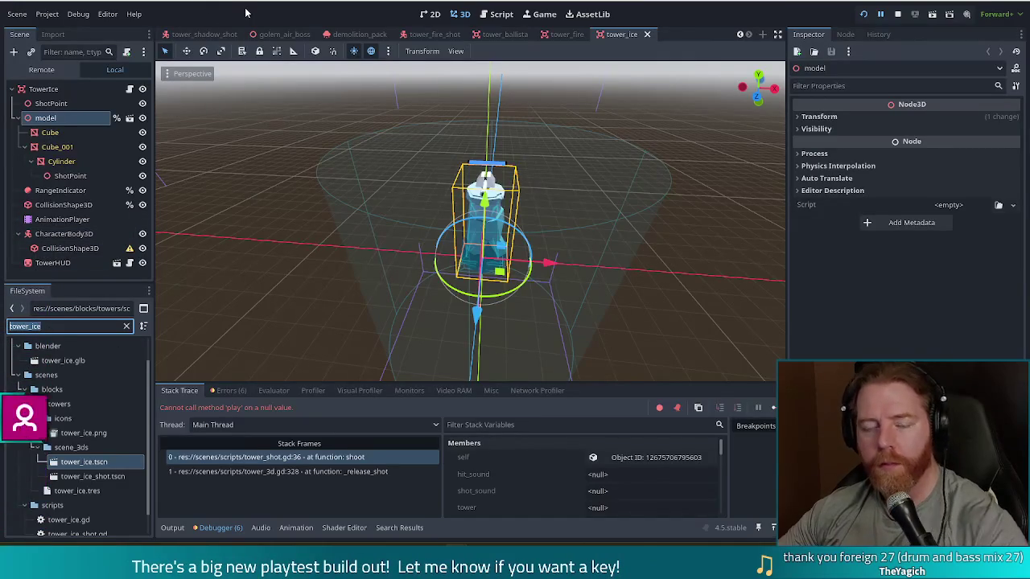
# Save the current scene, then open item_control.tscn by filtering FileSystem for 'item_con'
pyautogui.hotkey('ctrl', 's')
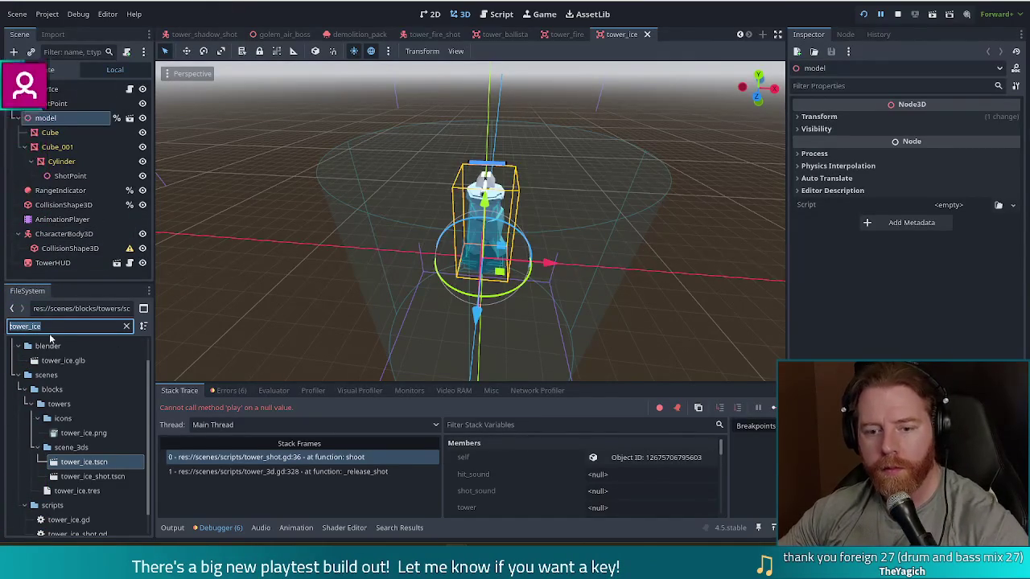
pyautogui.write('i')
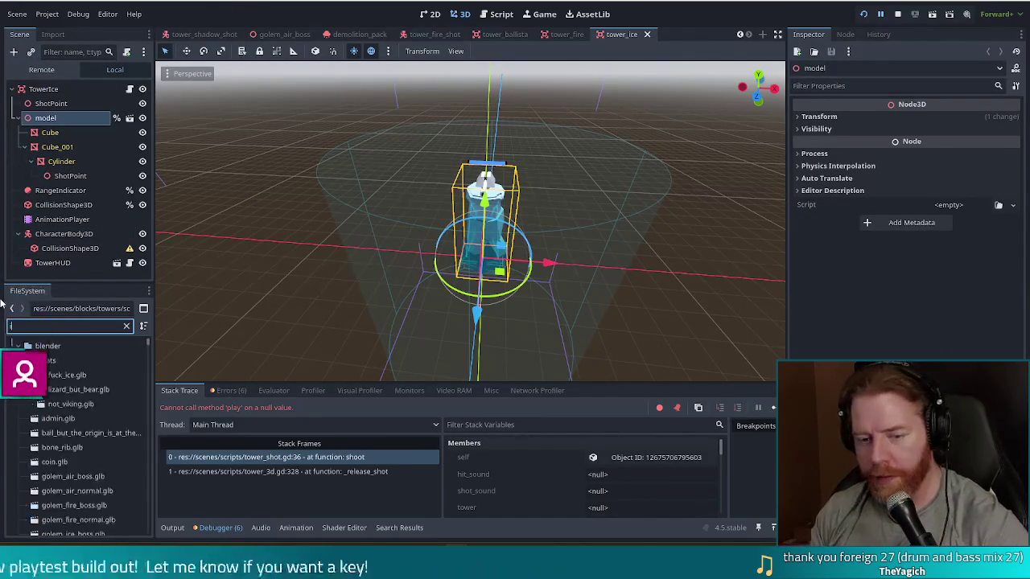
pyautogui.write('tem_con')
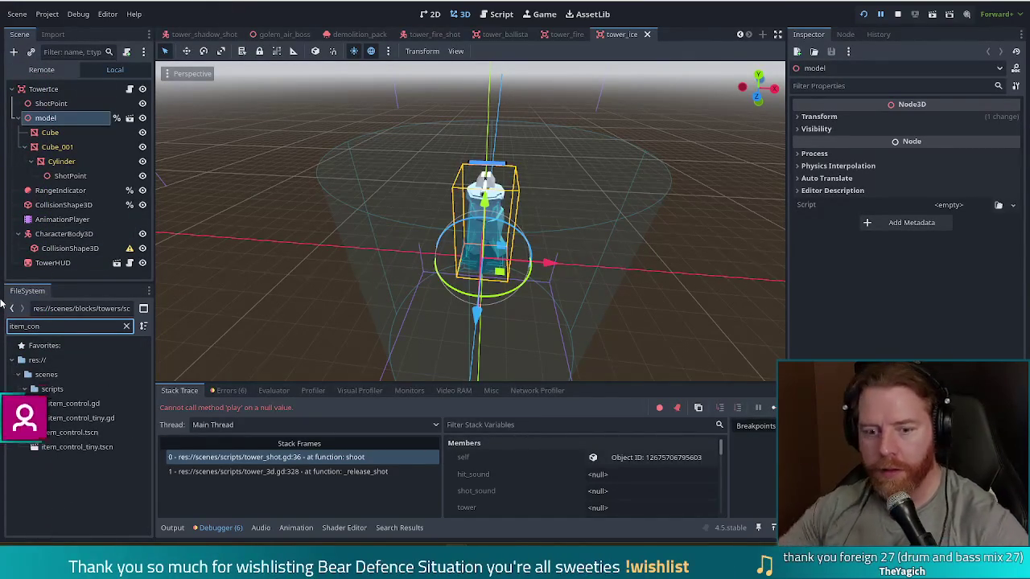
pyautogui.doubleClick(54, 439)
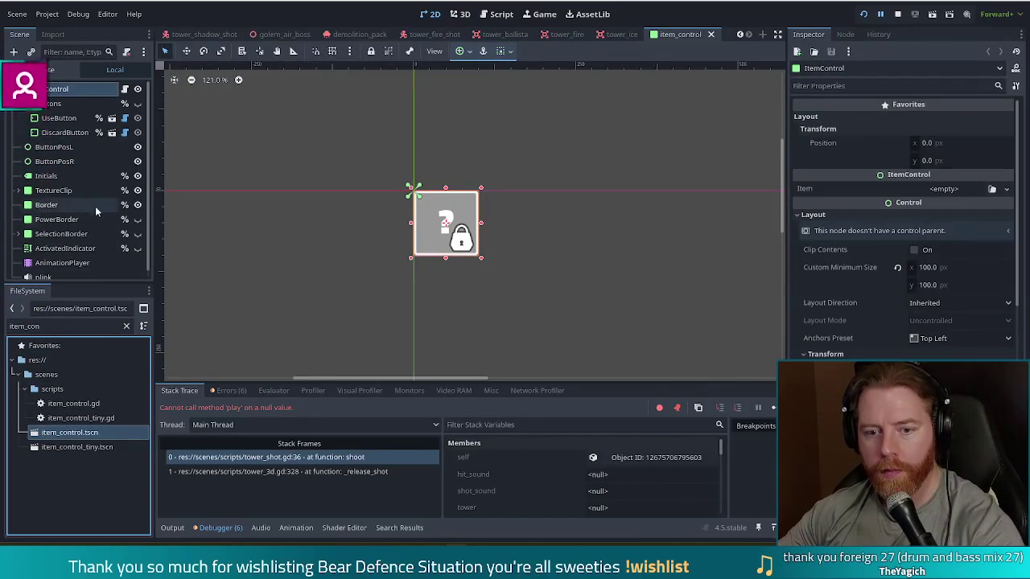
# Inspect the plink sound node's audio properties, then return to the tower_ice scene
pyautogui.scroll(-1, 95, 205)
pyautogui.click(58, 271)
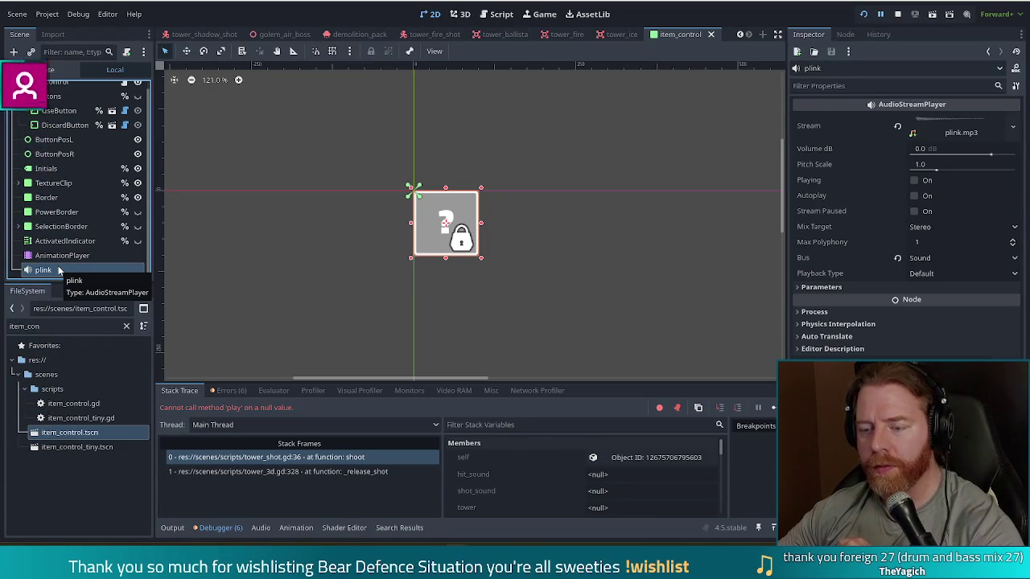
pyautogui.click(58, 271)
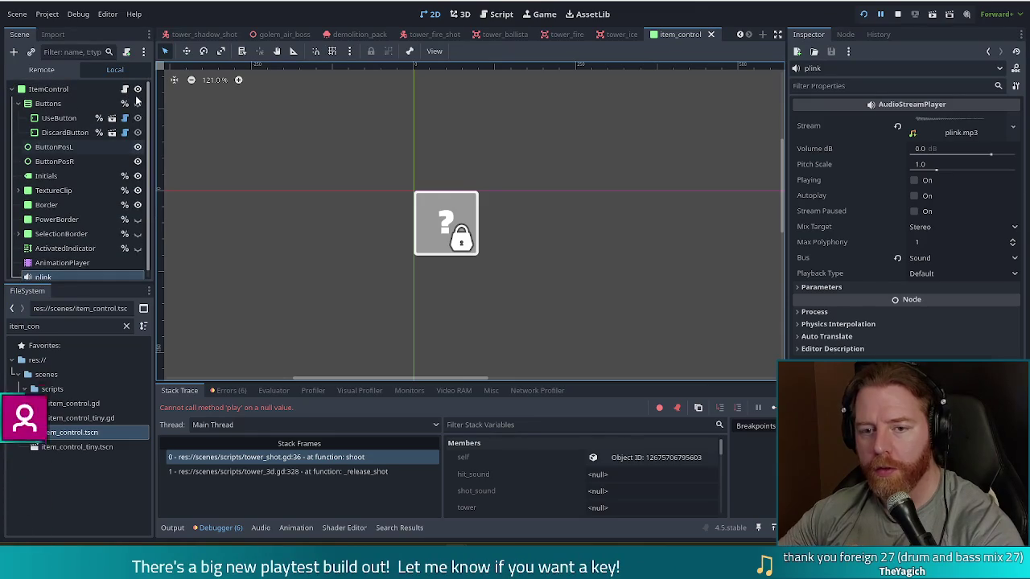
pyautogui.click(608, 35)
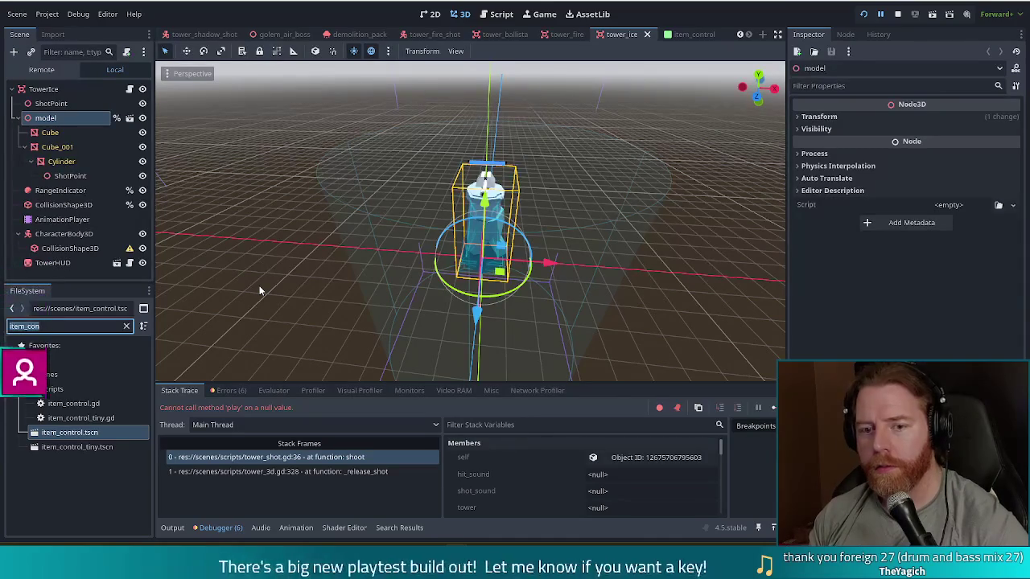
# Open tower_shot.gd at failing line 36 and begin an is_instance_valid check before the play call
pyautogui.click(43, 88)
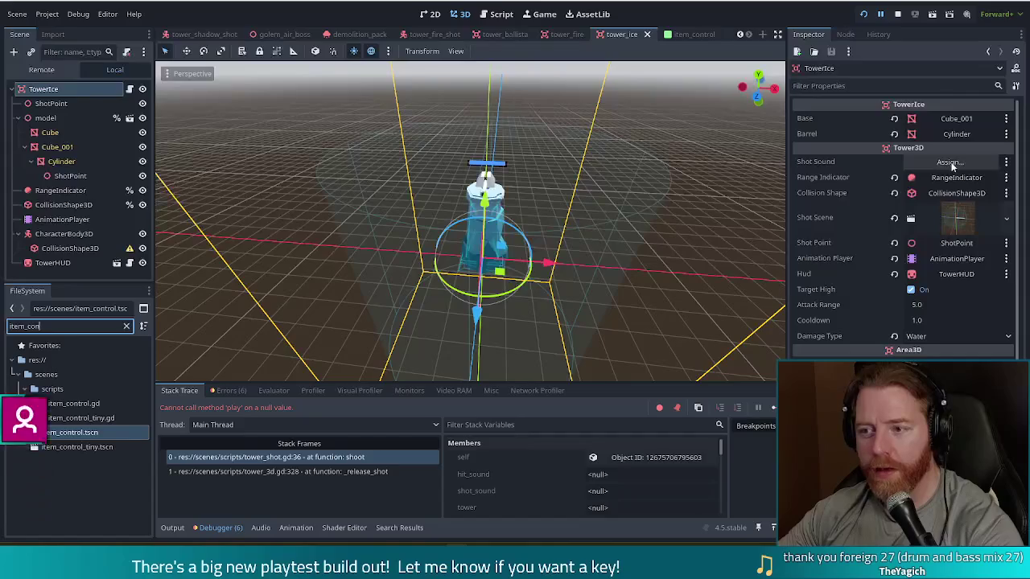
pyautogui.click(501, 14)
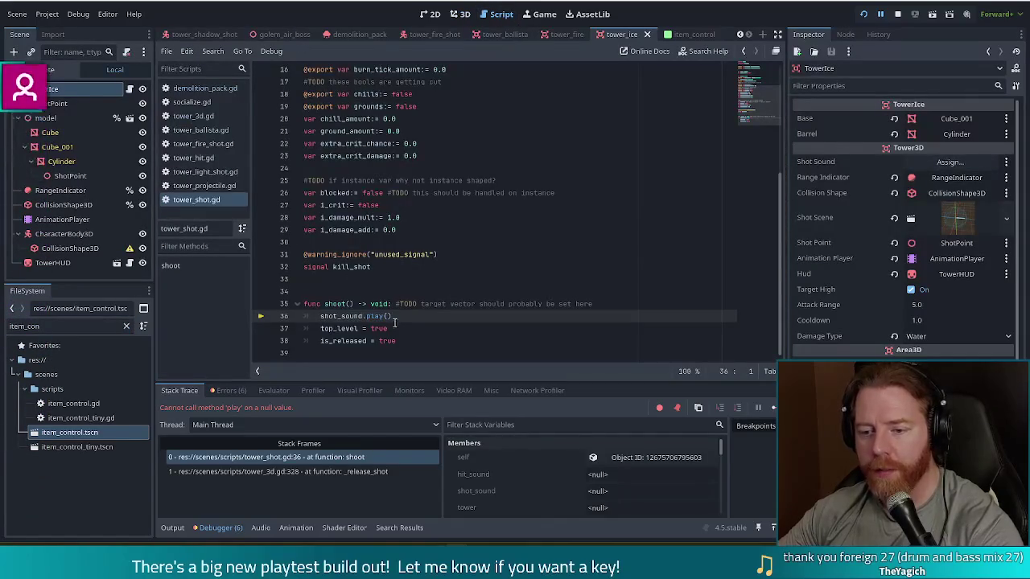
pyautogui.press('Home')
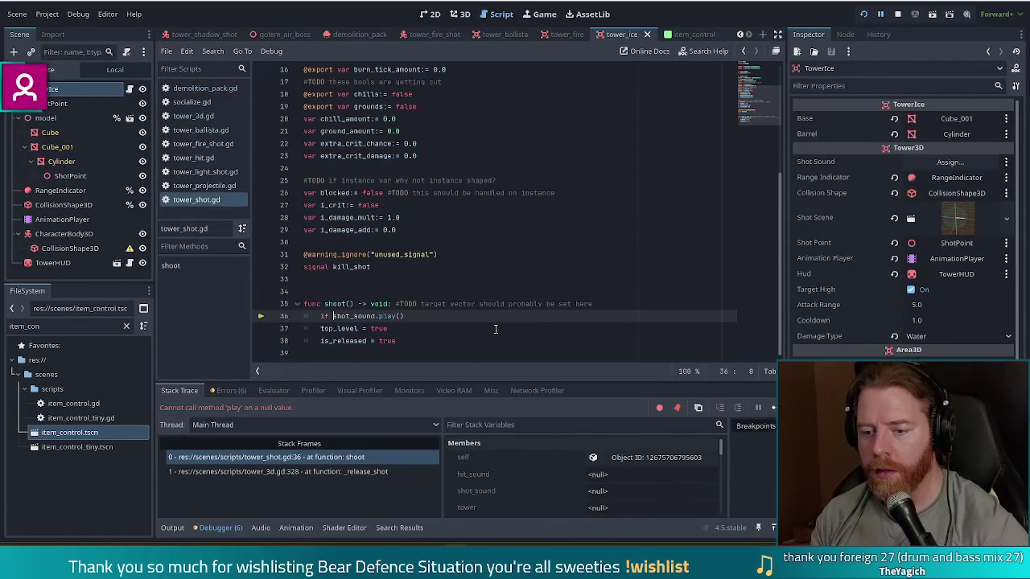
pyautogui.write('is_insta')
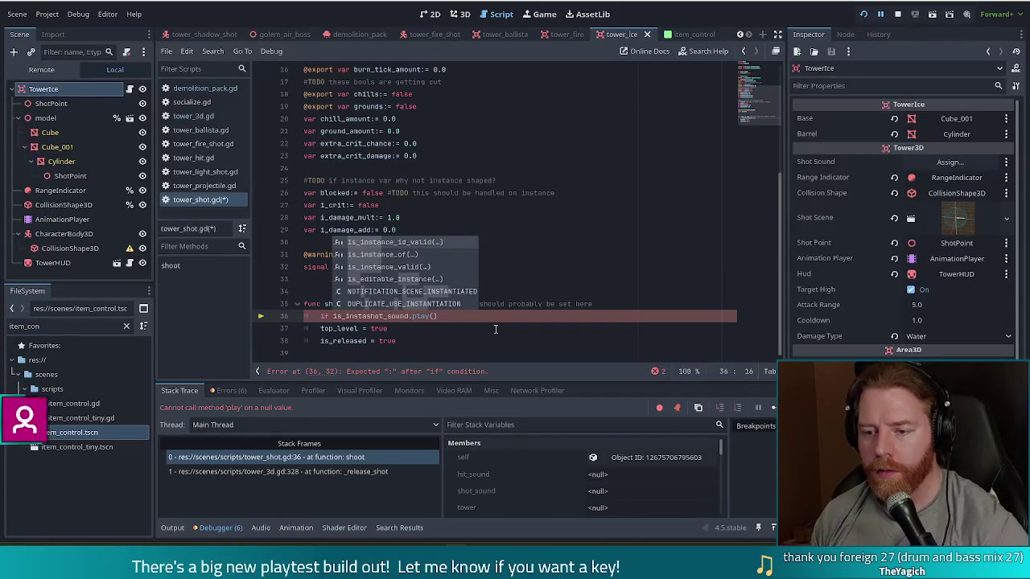
pyautogui.press('Down')
pyautogui.press('Down')
pyautogui.press('Return')
# Finish 'if is_instance_valid(shot_sound):' with shot_sound.play() indented beneath it, then resume the game
pyautogui.write('sho')
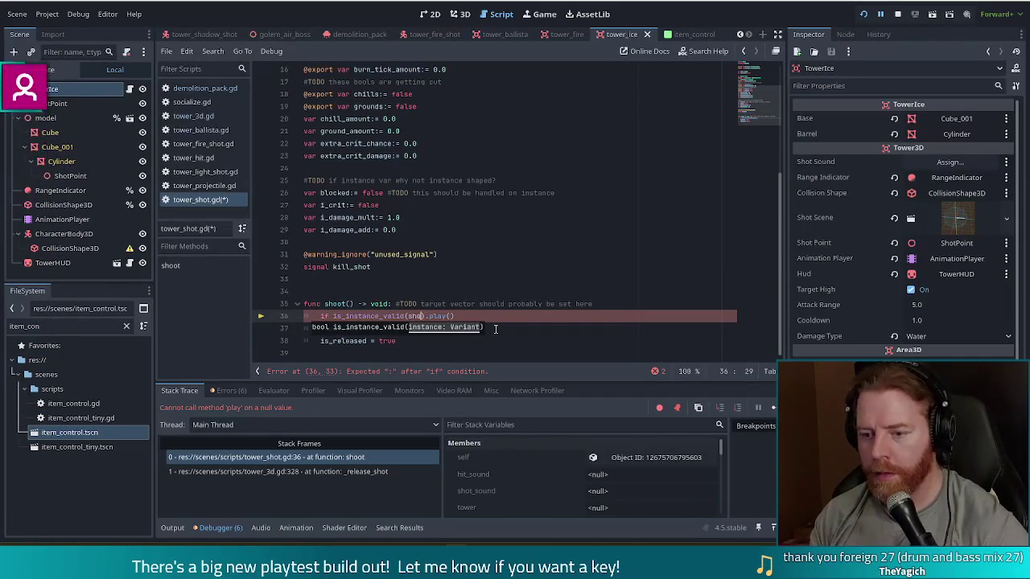
pyautogui.press('Down')
pyautogui.press('Return')
pyautogui.press('Right')
pyautogui.write(':')
pyautogui.press('Return')
pyautogui.write('shot')
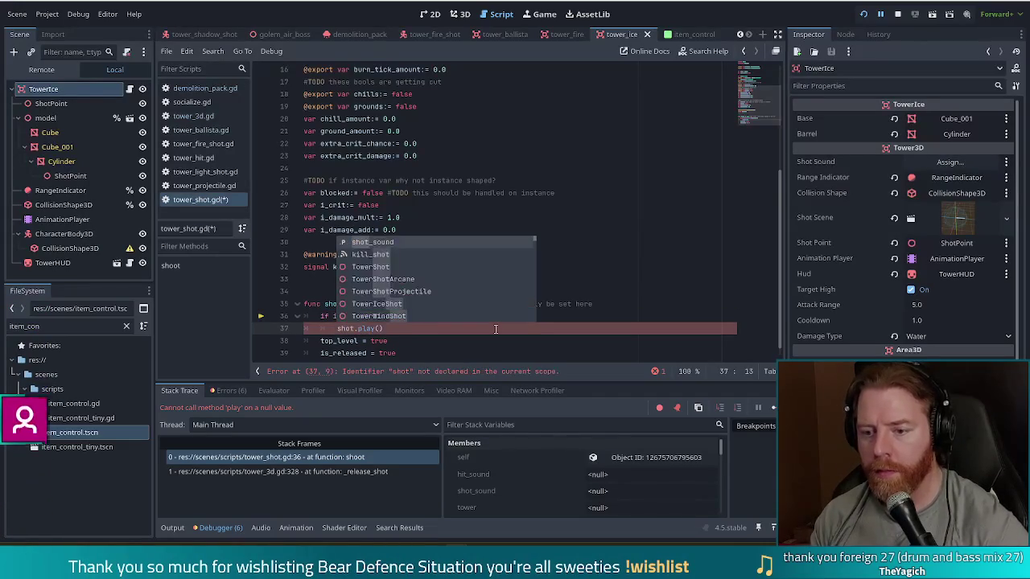
pyautogui.press('Return')
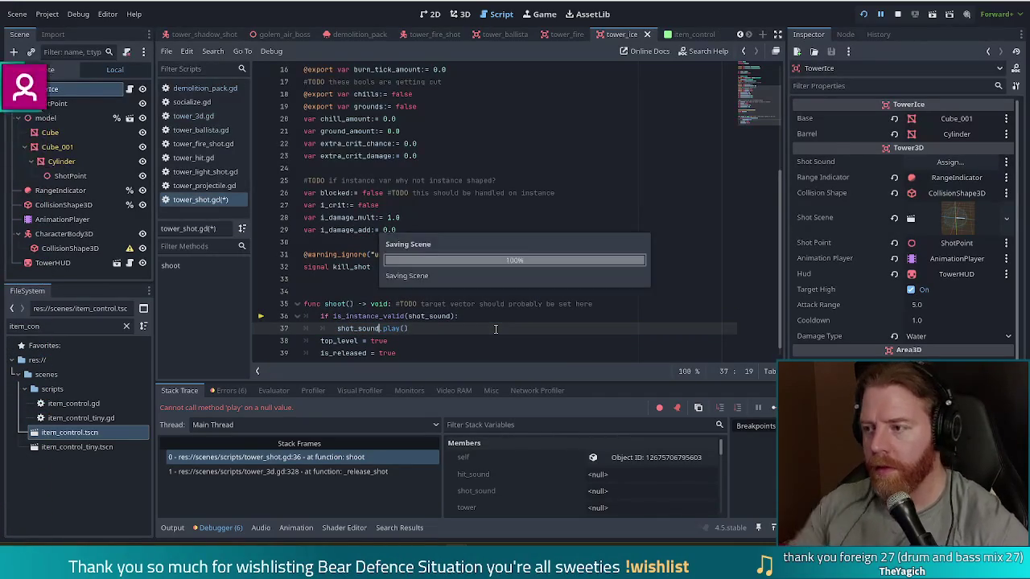
pyautogui.click(771, 408)
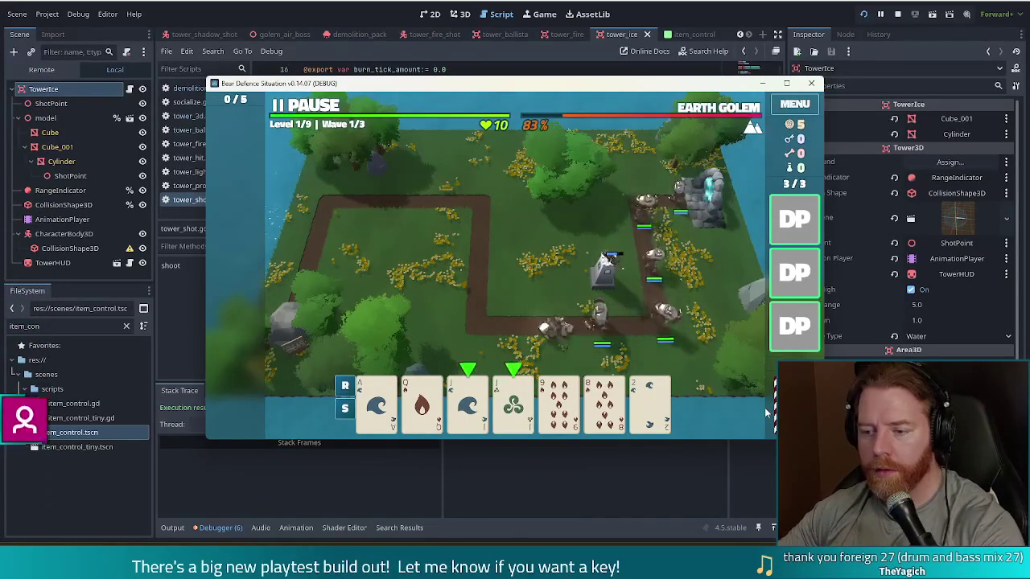
# Pause the game and use the top Demolition Pack card
pyautogui.click(307, 103)
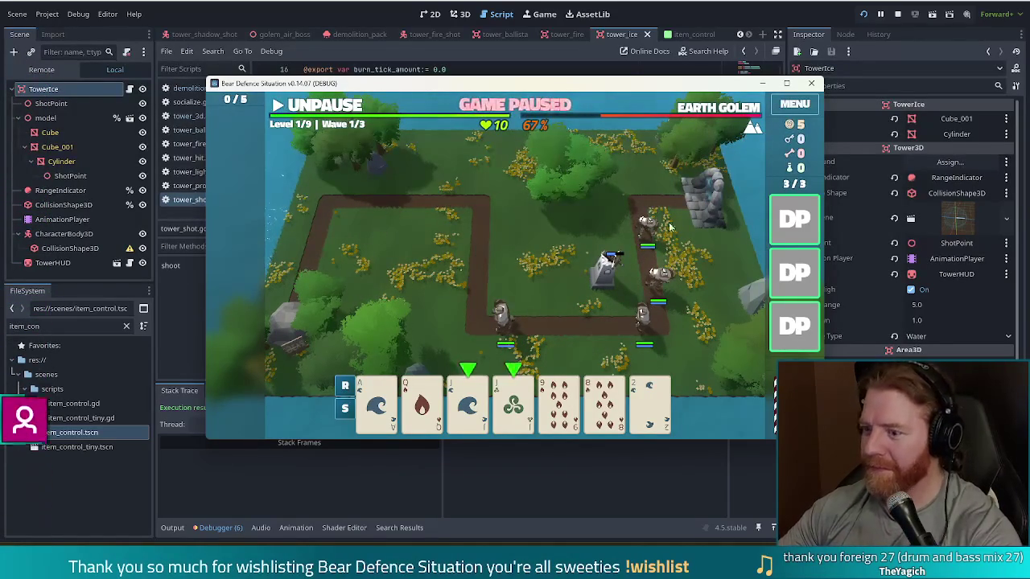
pyautogui.click(794, 219)
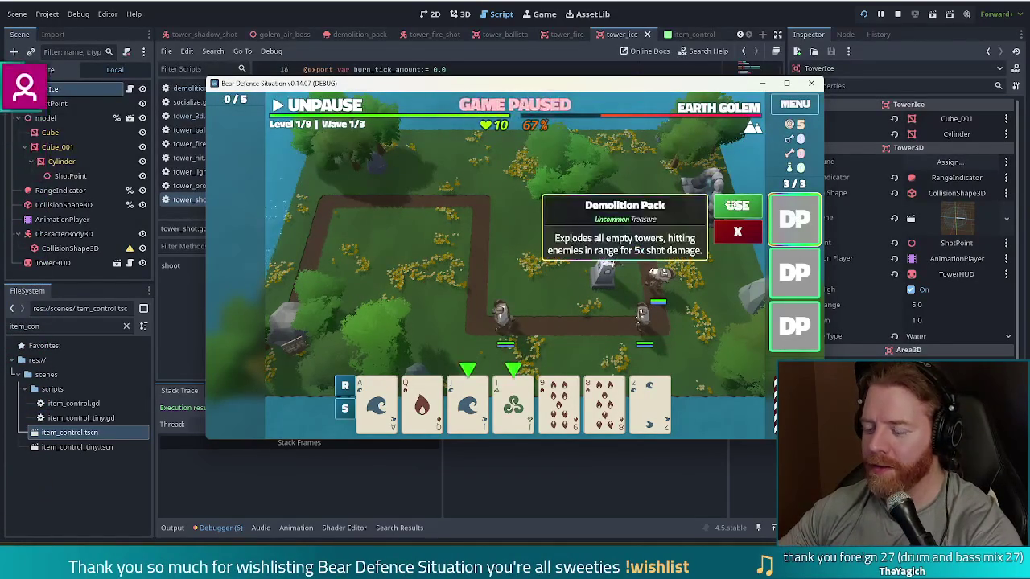
pyautogui.click(737, 206)
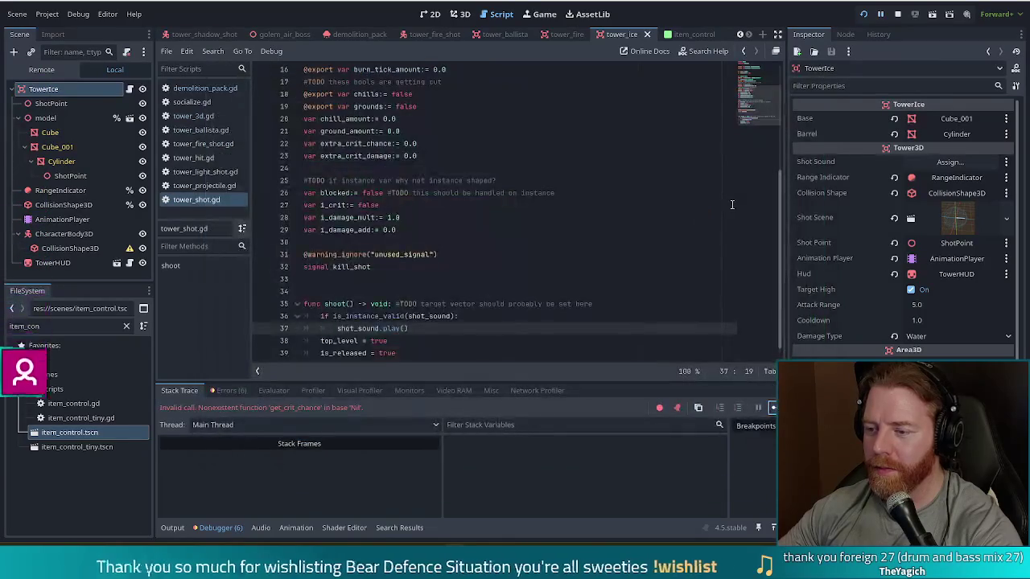
# Jump from the stack trace to the calling code in demolition_pack.gd
pyautogui.scroll(4, 624, 217)
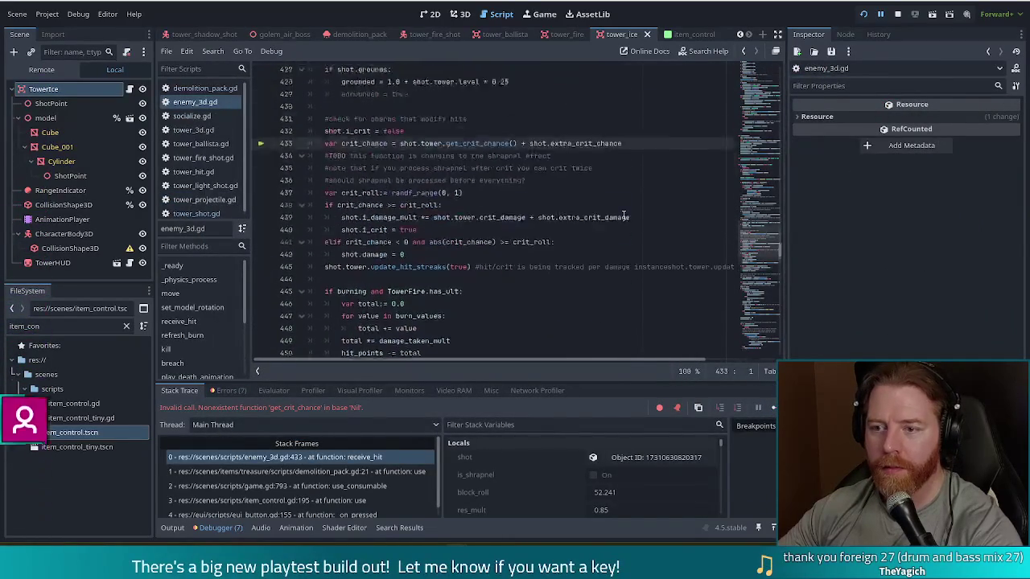
pyautogui.scroll(1, 631, 234)
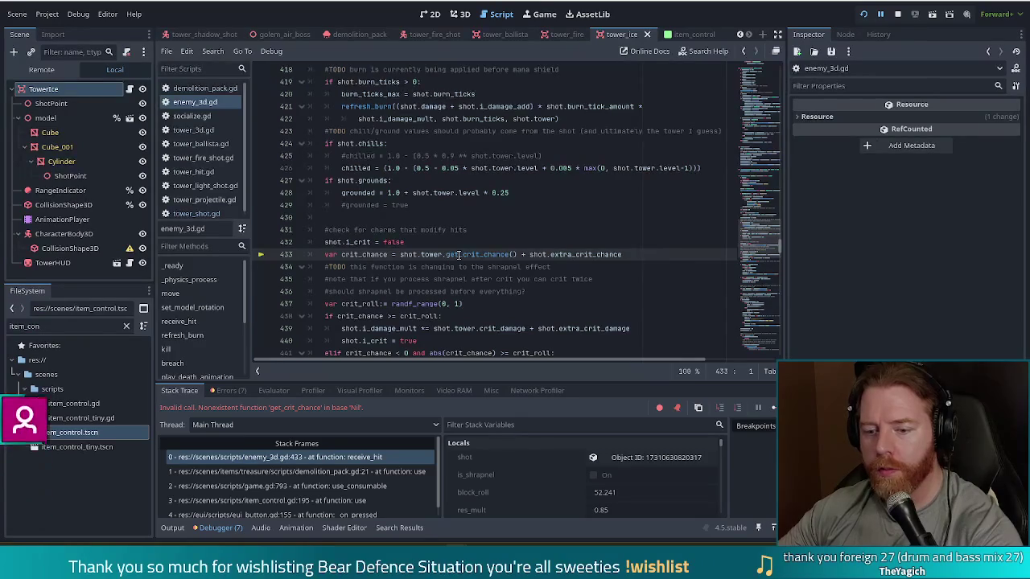
pyautogui.moveTo(459, 255)
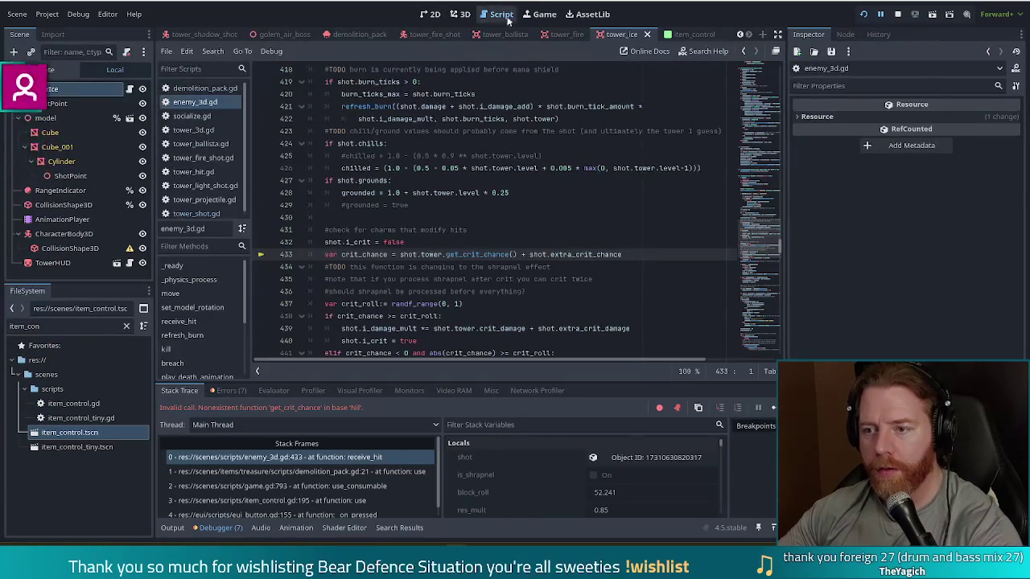
pyautogui.click(197, 89)
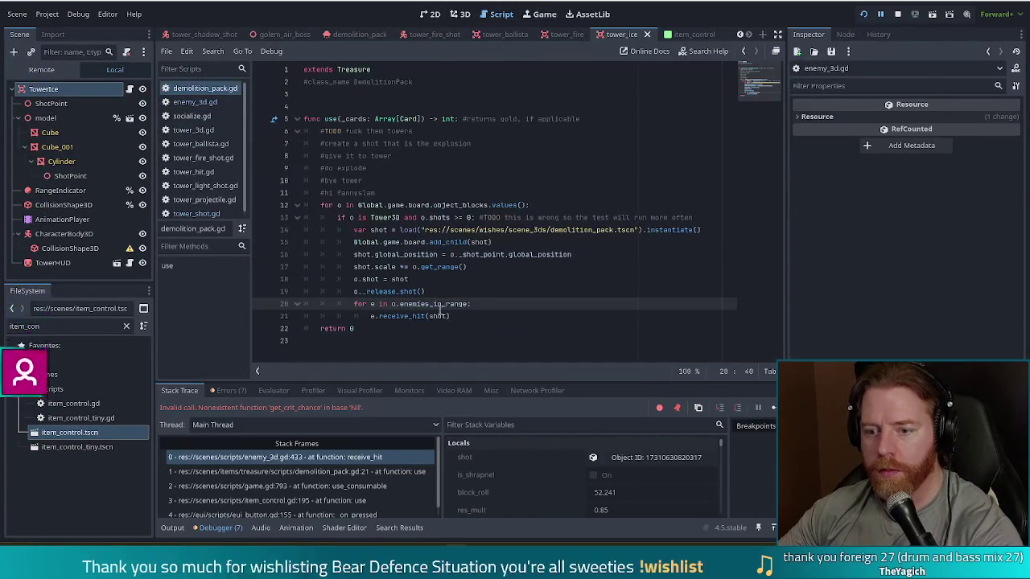
pyautogui.click(380, 279)
# Add 'shot.tower = o' after 'o.shot = shot', then stop the running game
pyautogui.click(470, 281)
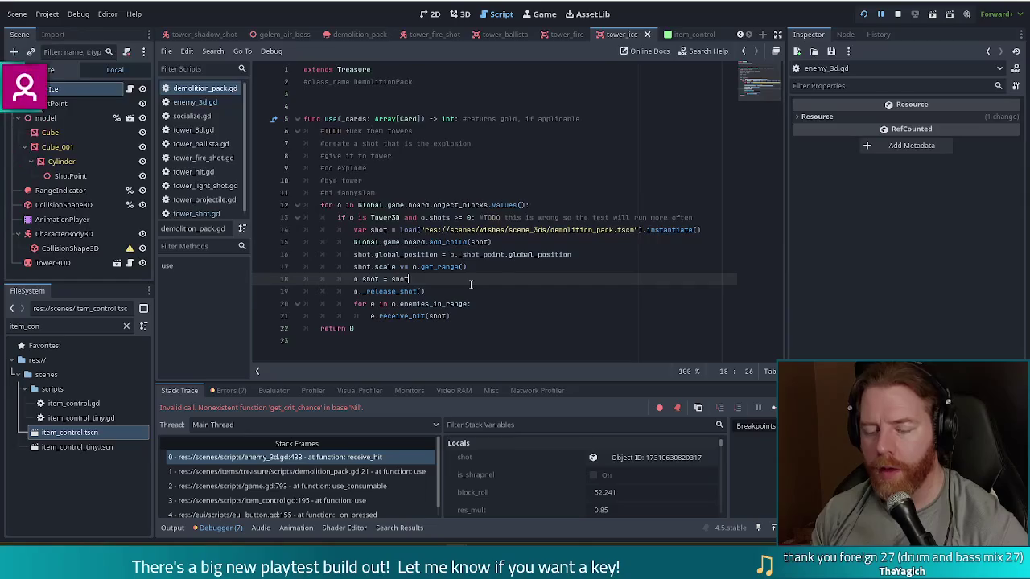
pyautogui.press('Return')
pyautogui.write('shot.')
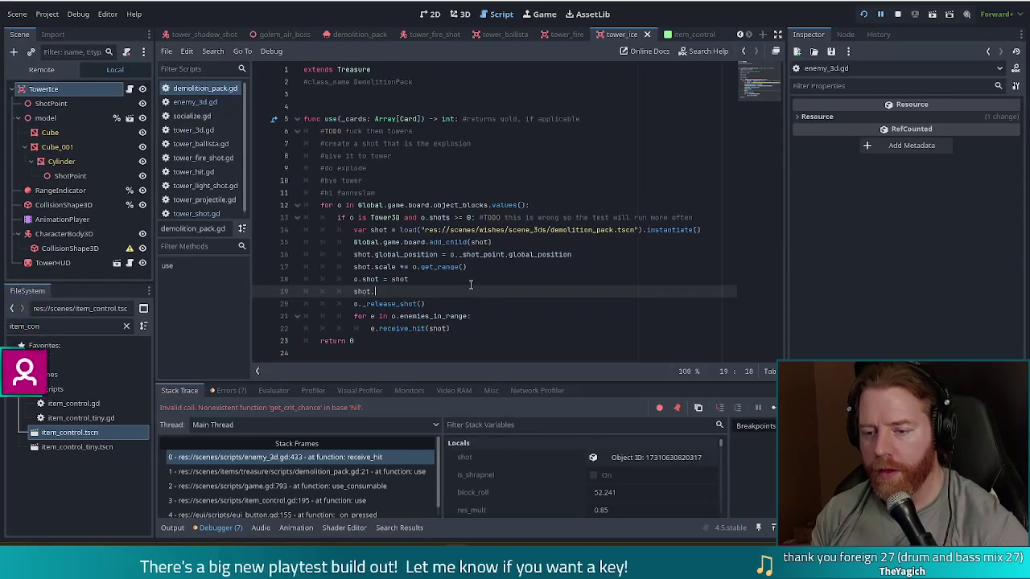
pyautogui.write('tower = o')
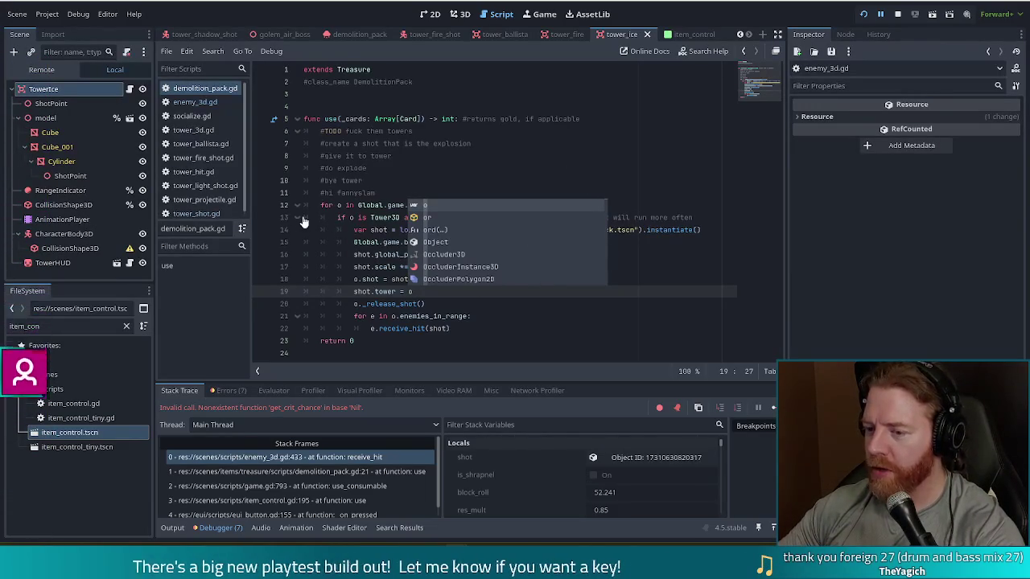
pyautogui.click(725, 222)
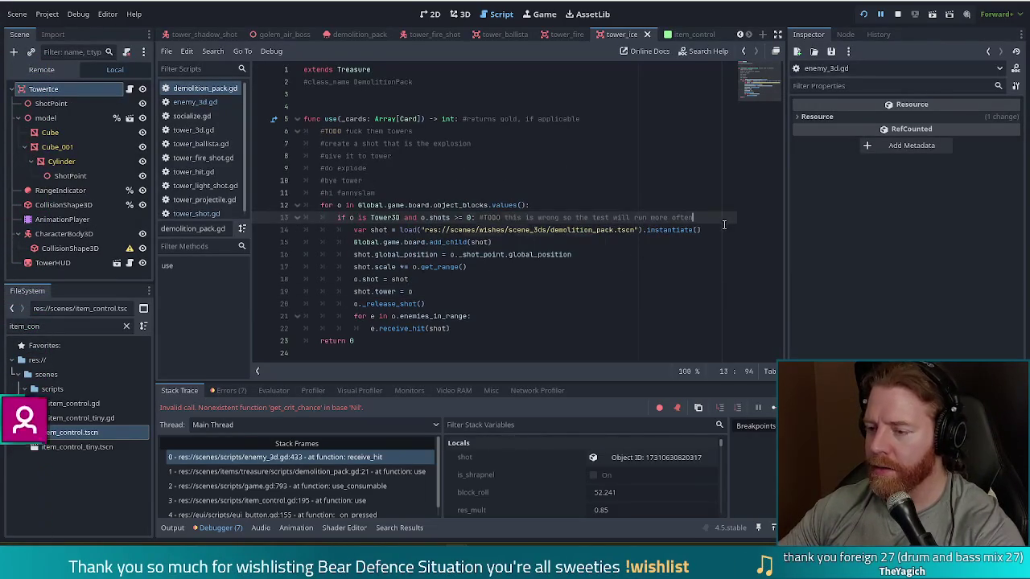
pyautogui.click(723, 231)
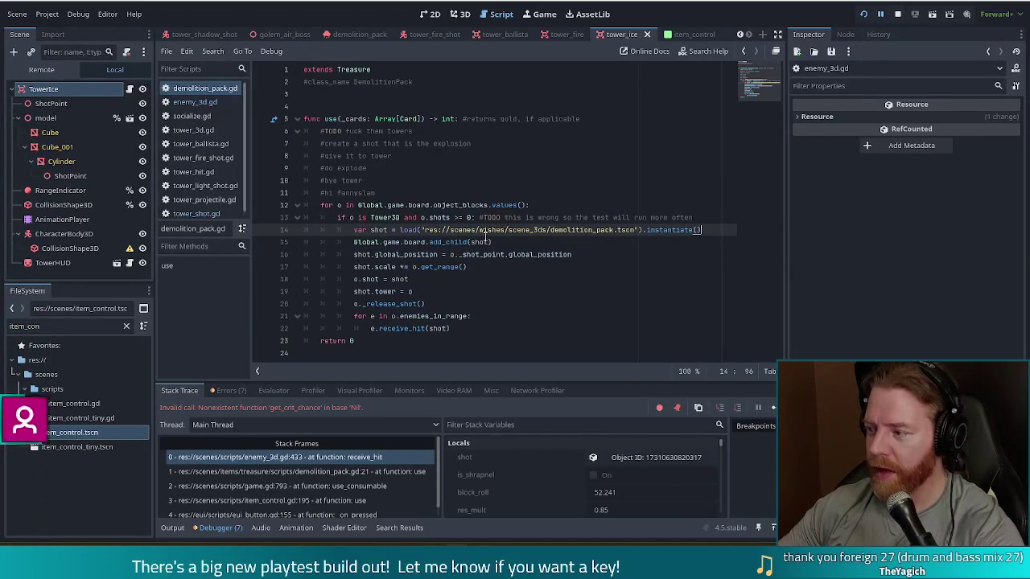
pyautogui.moveTo(377, 230)
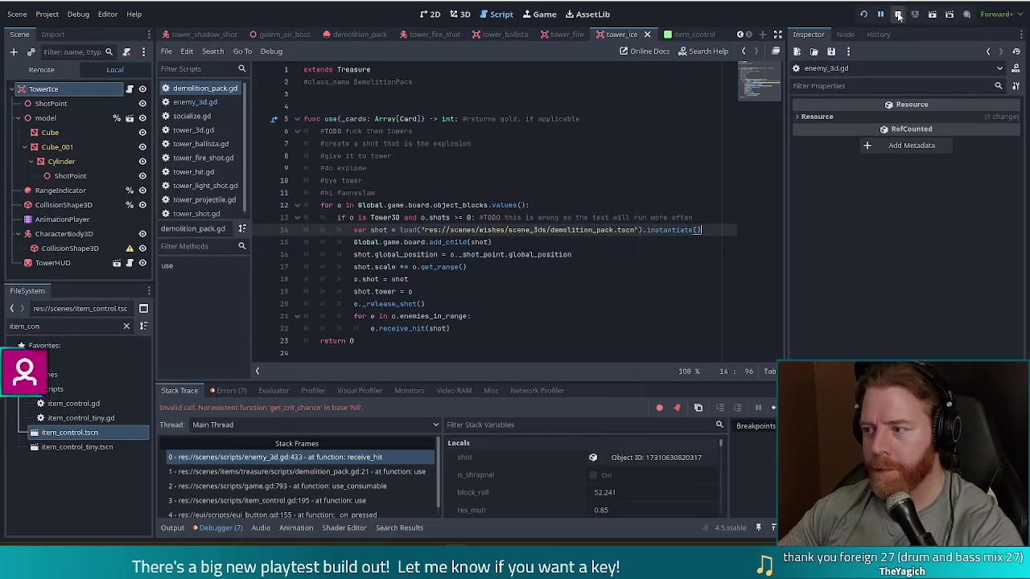
pyautogui.click(899, 16)
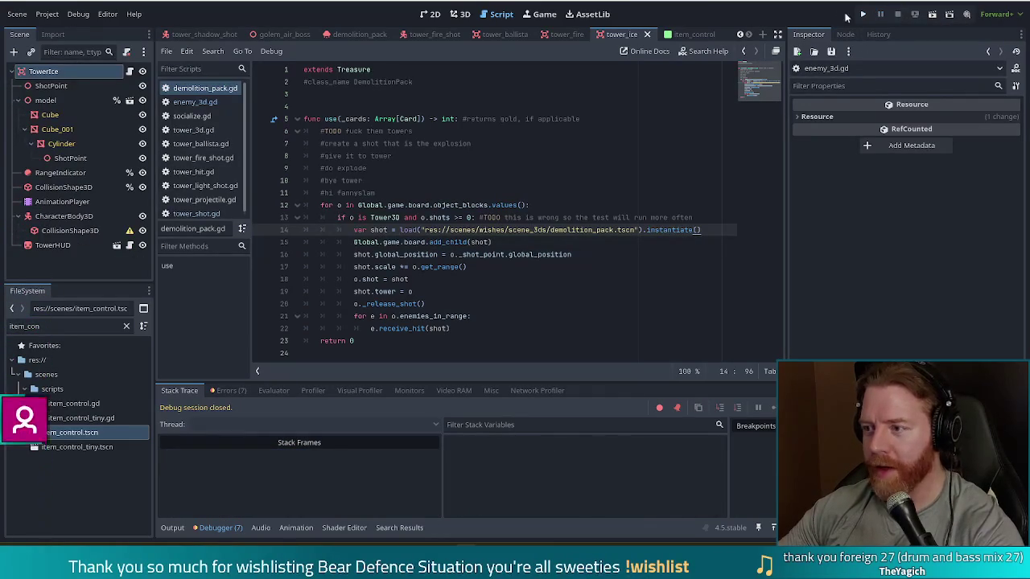
# Relaunch the project, start a New Game and run 'add_treasure demolition_pack' in the console
pyautogui.click(865, 16)
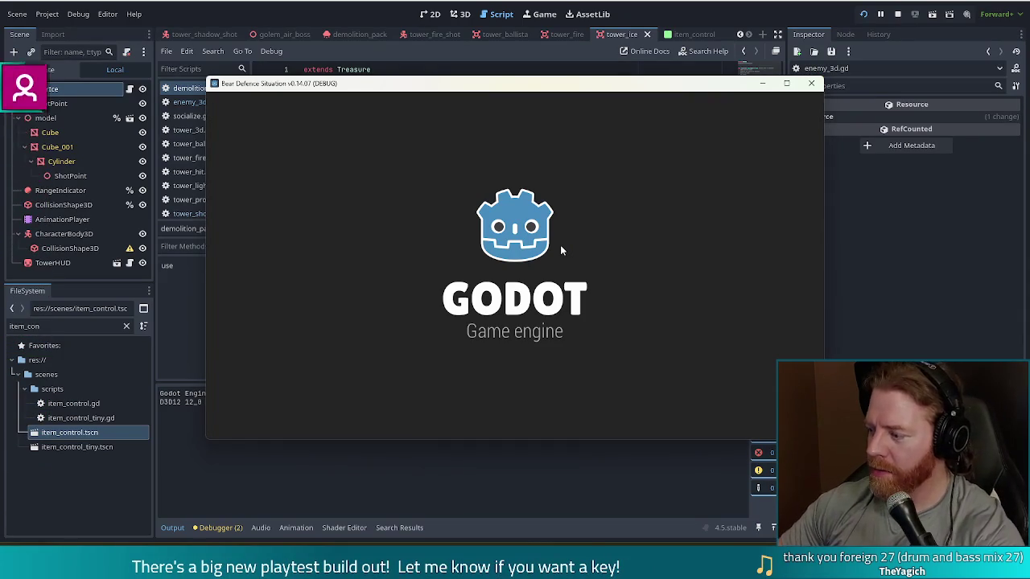
pyautogui.press('XF86AudioLowerVolume')
pyautogui.press('XF86AudioLowerVolume')
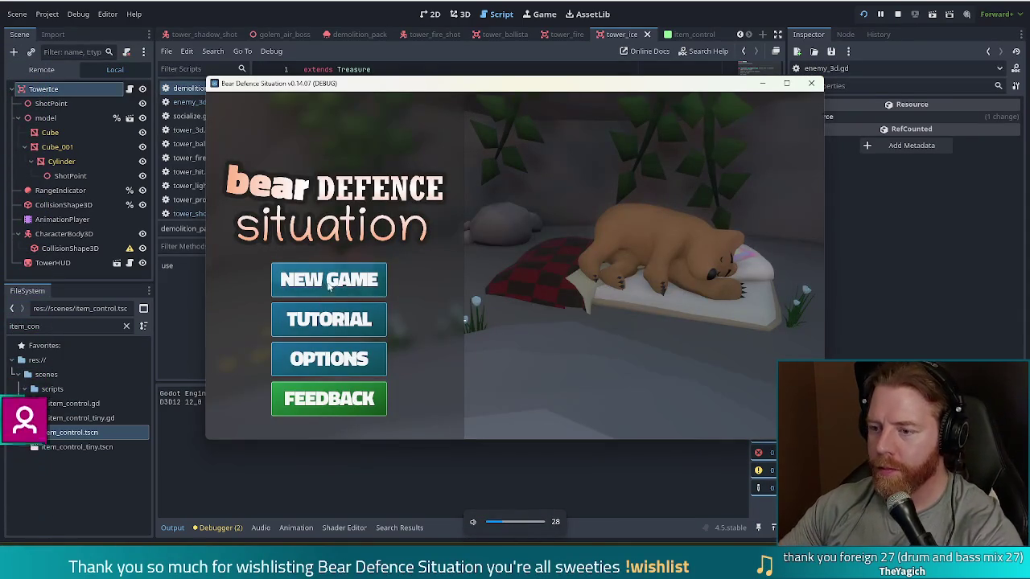
pyautogui.click(329, 280)
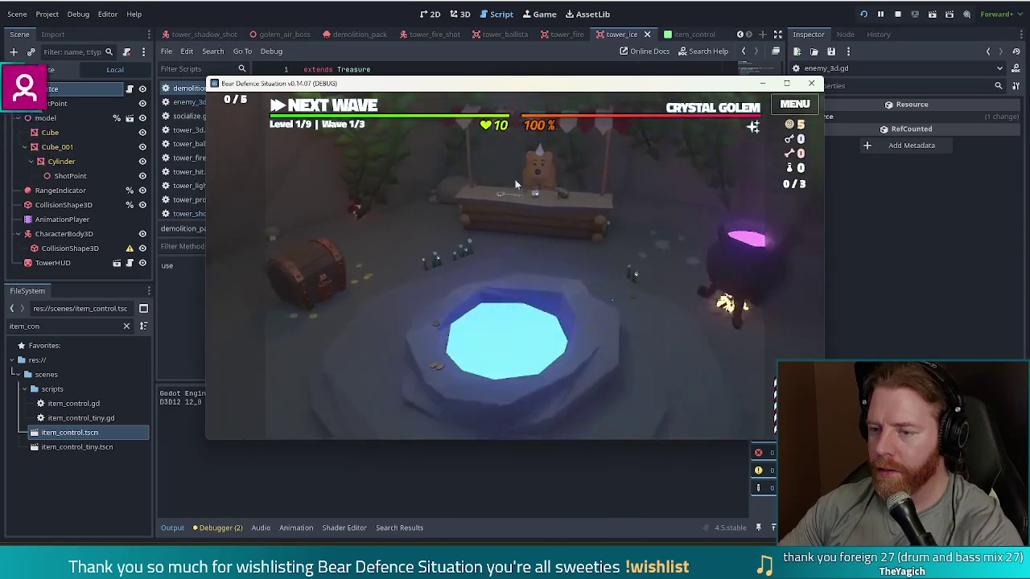
pyautogui.press('quoteleft')
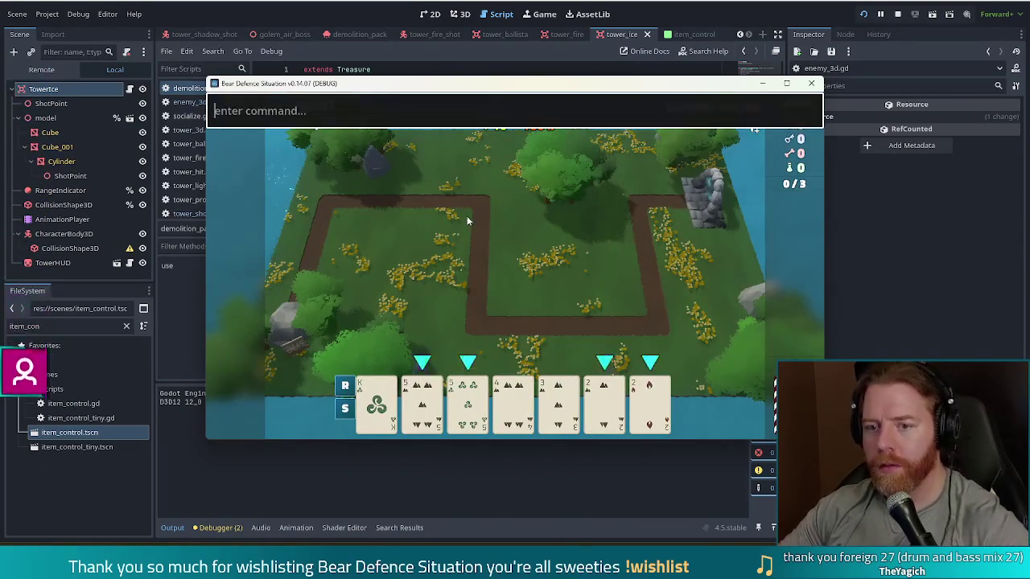
pyautogui.write('add_treasure ')
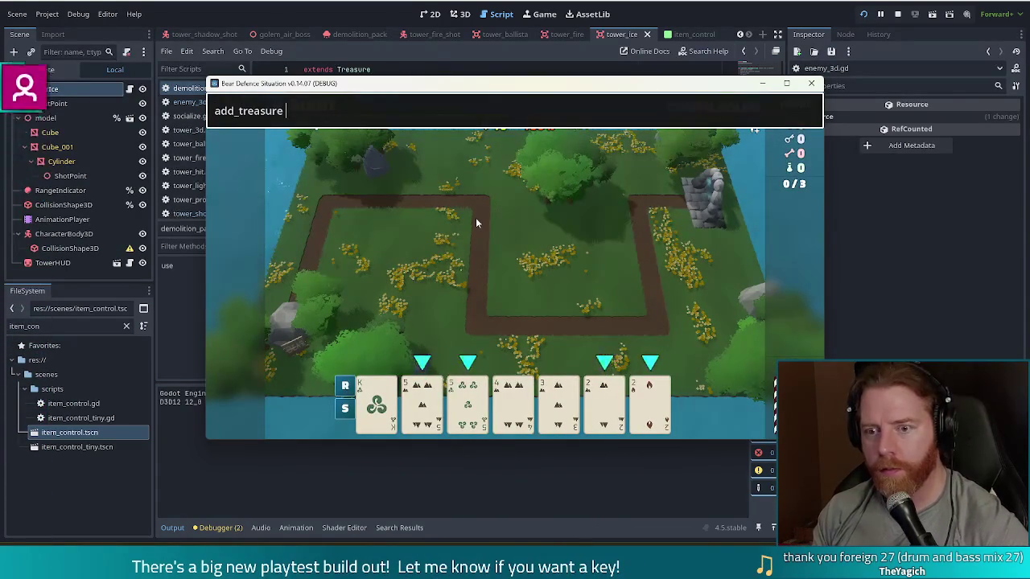
pyautogui.write('demolition_pack')
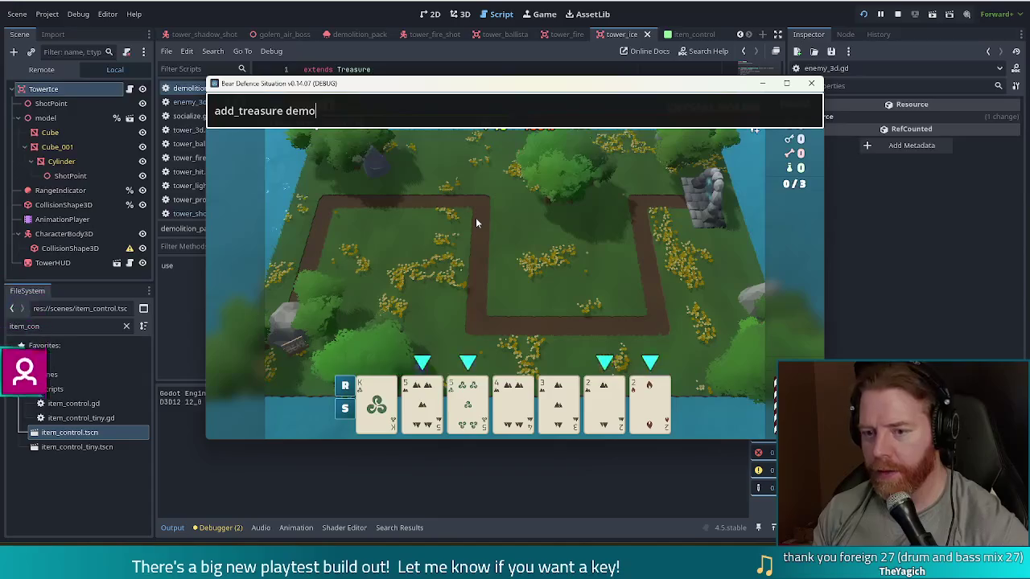
pyautogui.press('Return')
pyautogui.press('Return')
pyautogui.press('Return')
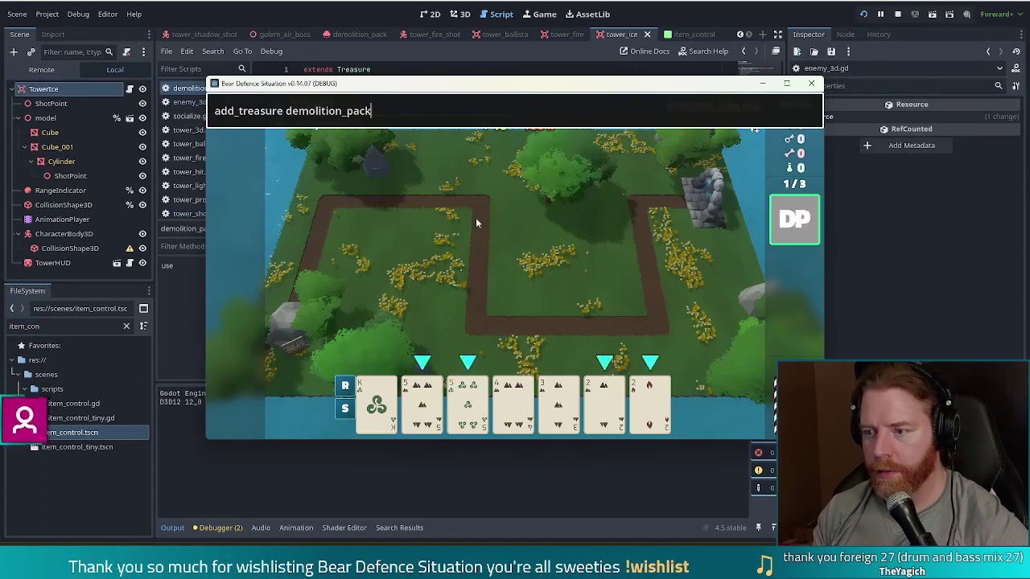
pyautogui.press('Escape')
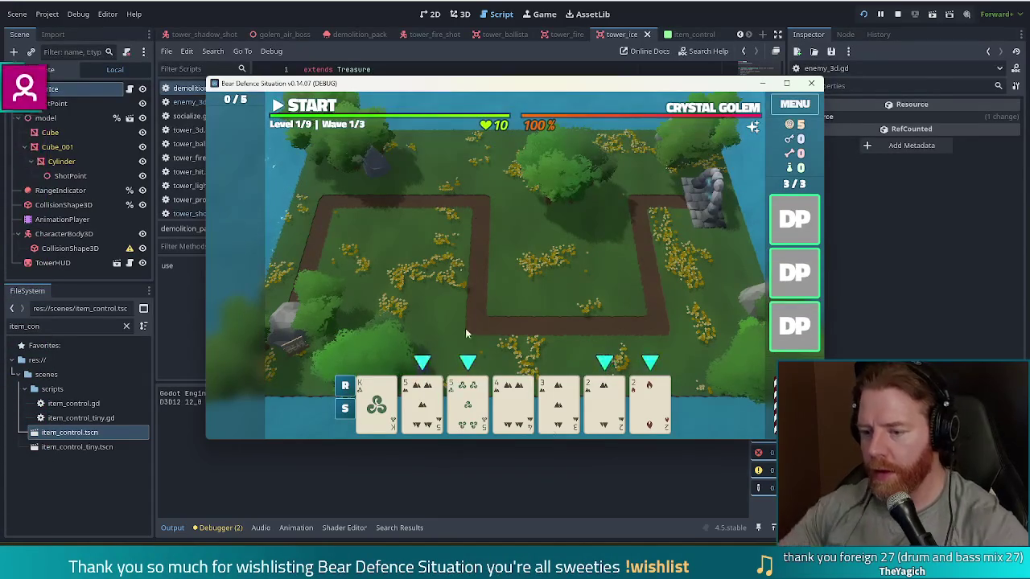
# Build a Ballista from the pair of 5s and use the Demolition Pack
pyautogui.click(482, 297)
pyautogui.click(471, 344)
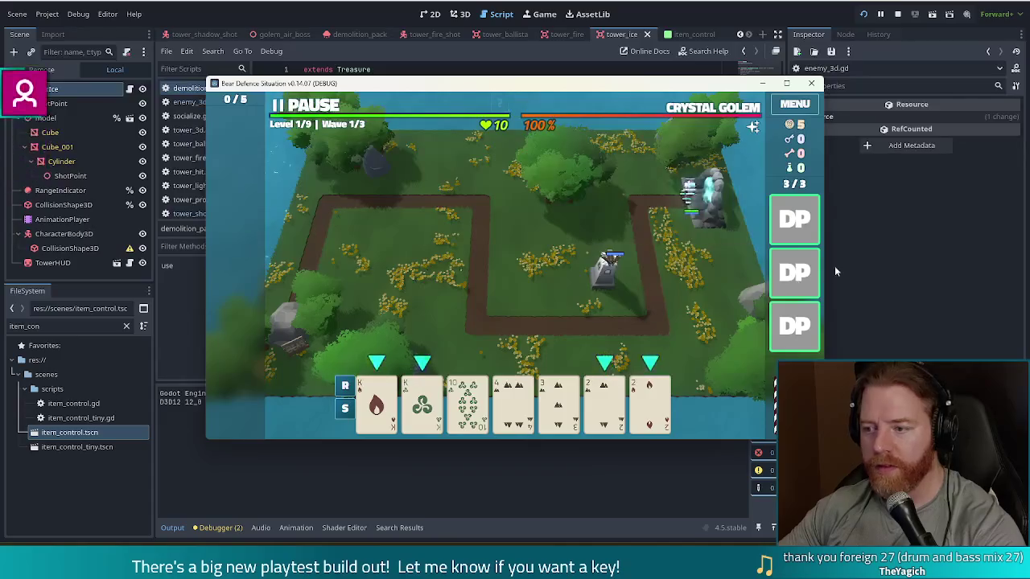
pyautogui.click(795, 219)
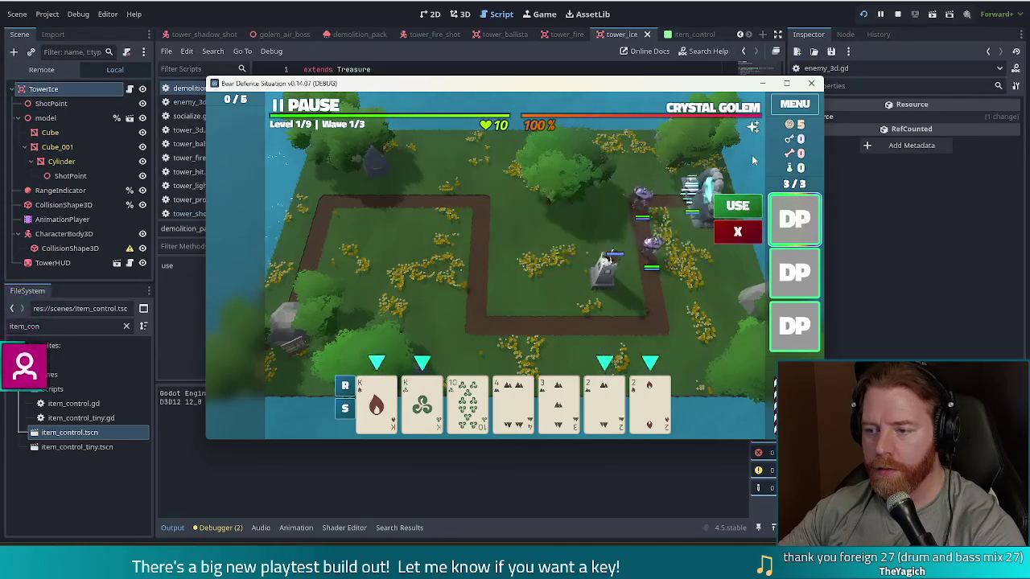
pyautogui.click(738, 206)
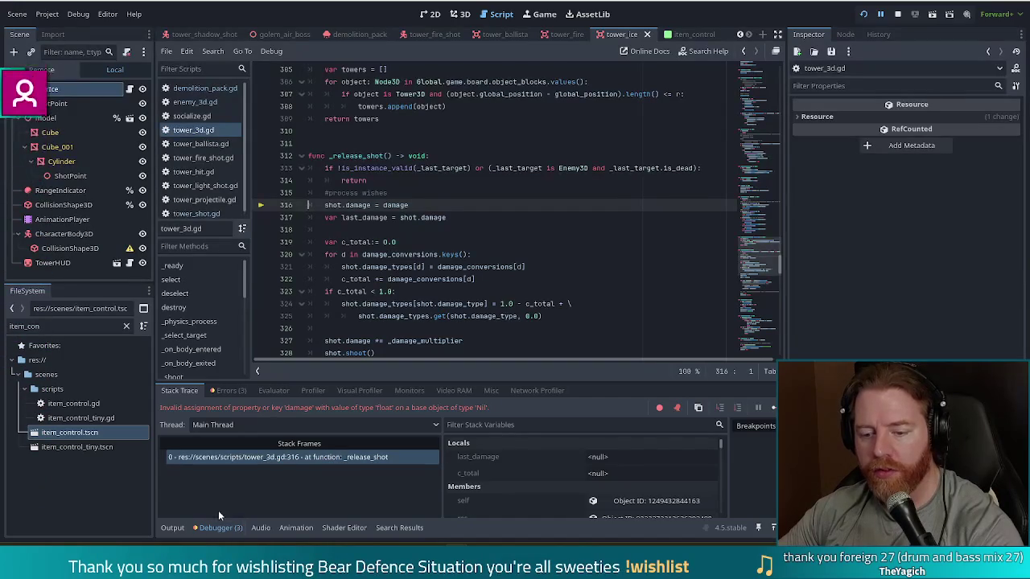
pyautogui.click(326, 458)
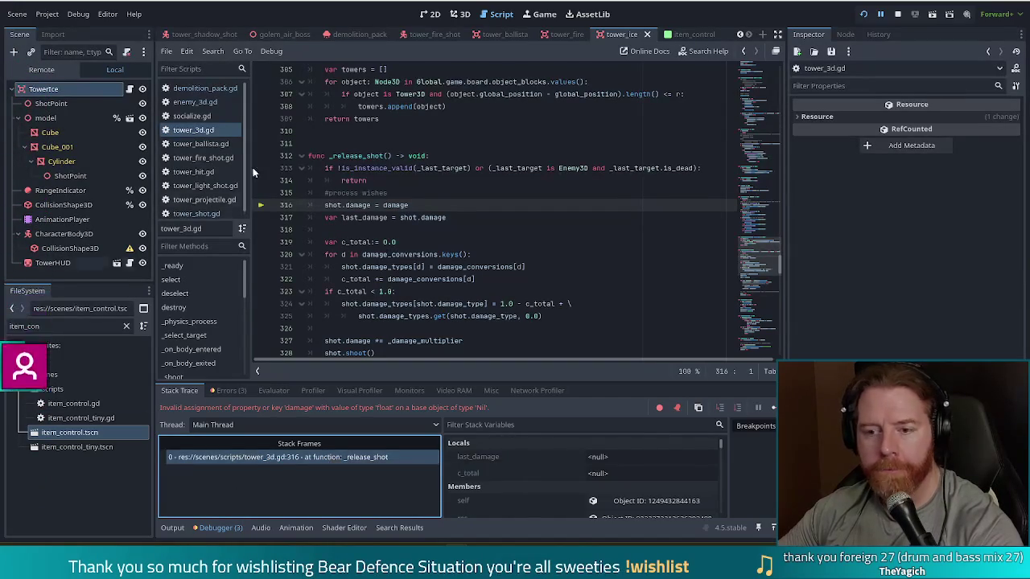
pyautogui.moveTo(419, 218)
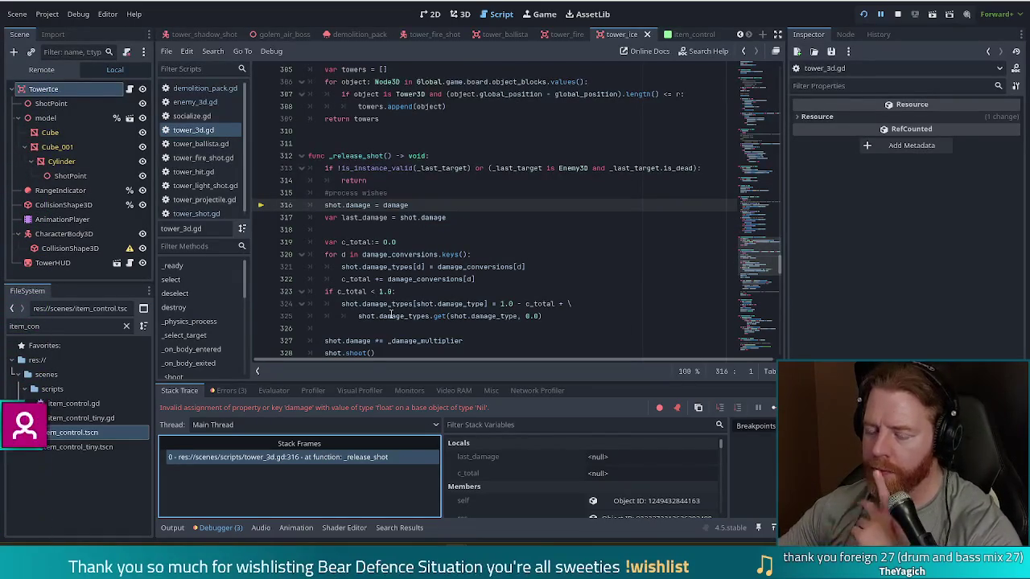
pyautogui.moveTo(391, 315)
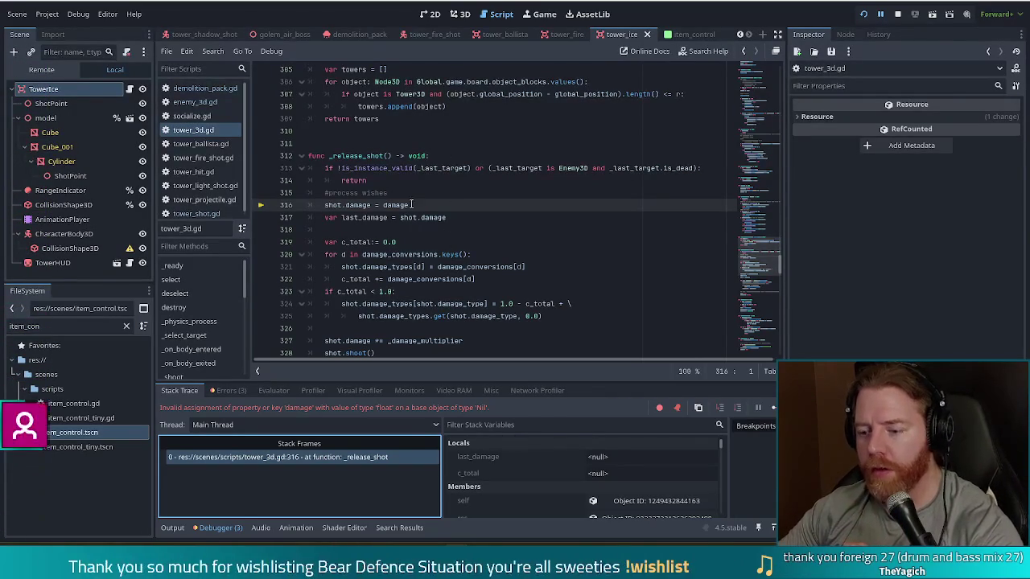
# Resume from the debugger, pause, and use the top Demolition Pack
pyautogui.click(774, 408)
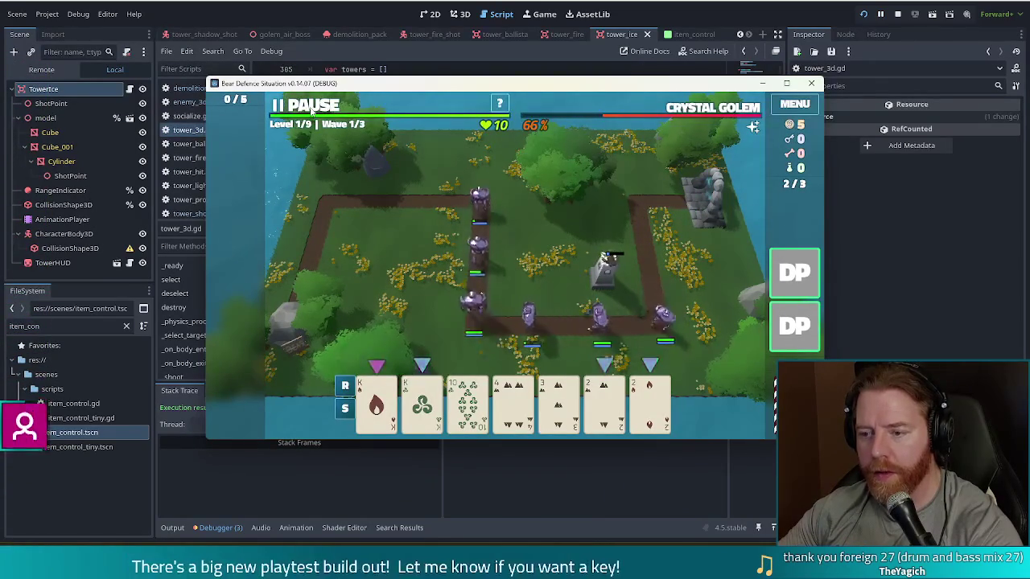
pyautogui.press('space')
pyautogui.click(795, 272)
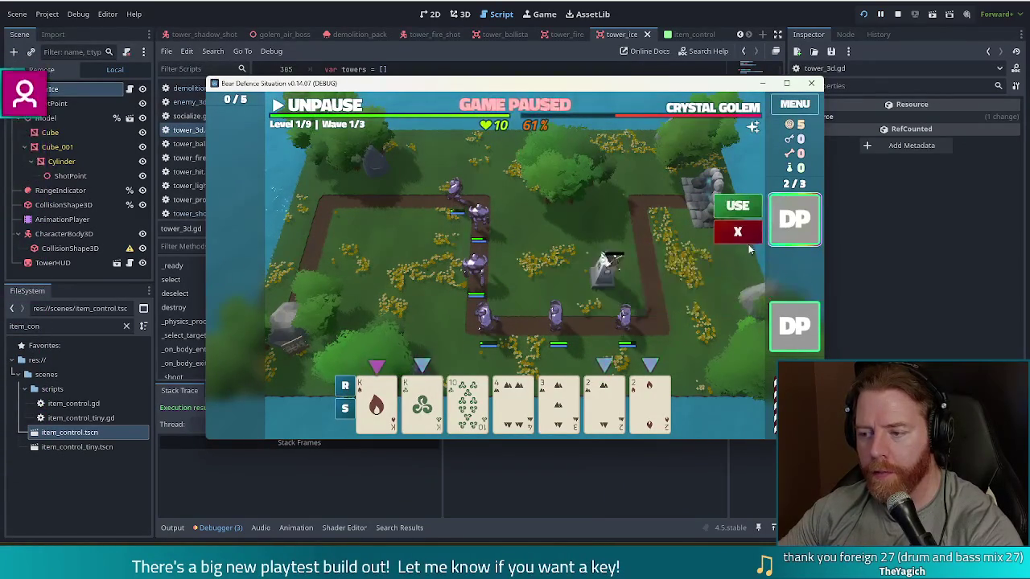
pyautogui.click(738, 205)
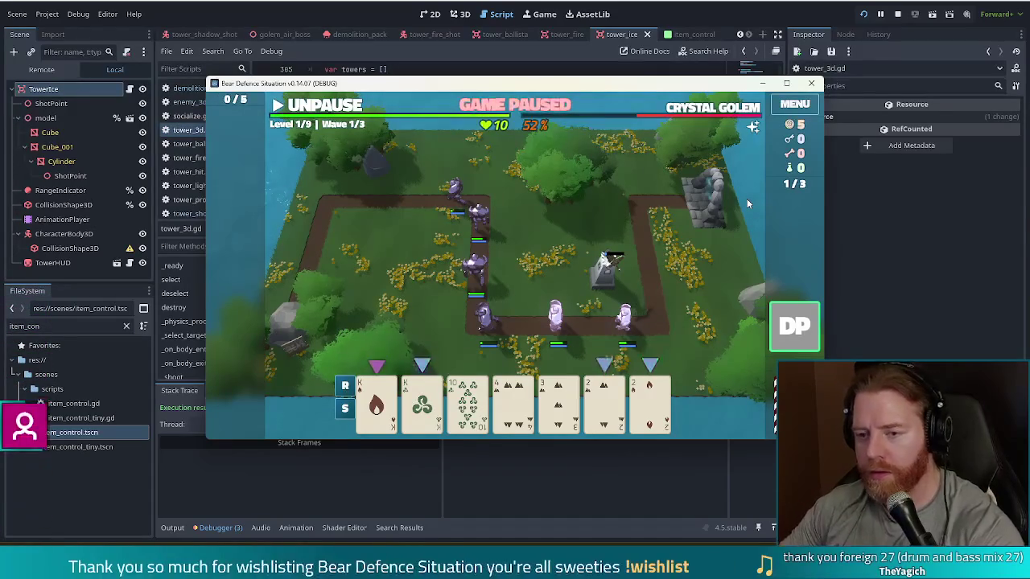
# Check the Ballista's stats while paused, then let wave 1 play out
pyautogui.click(312, 106)
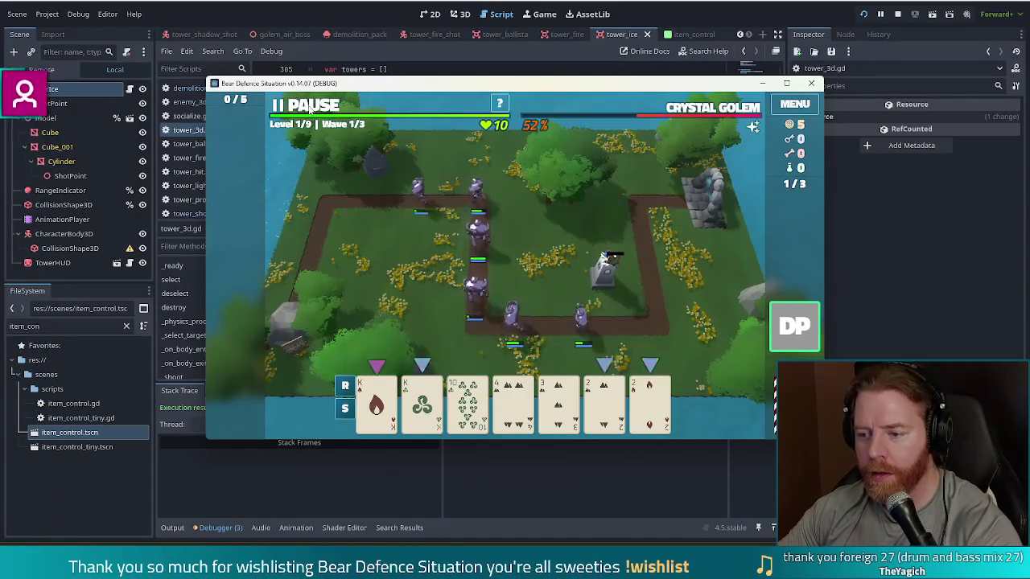
pyautogui.click(310, 107)
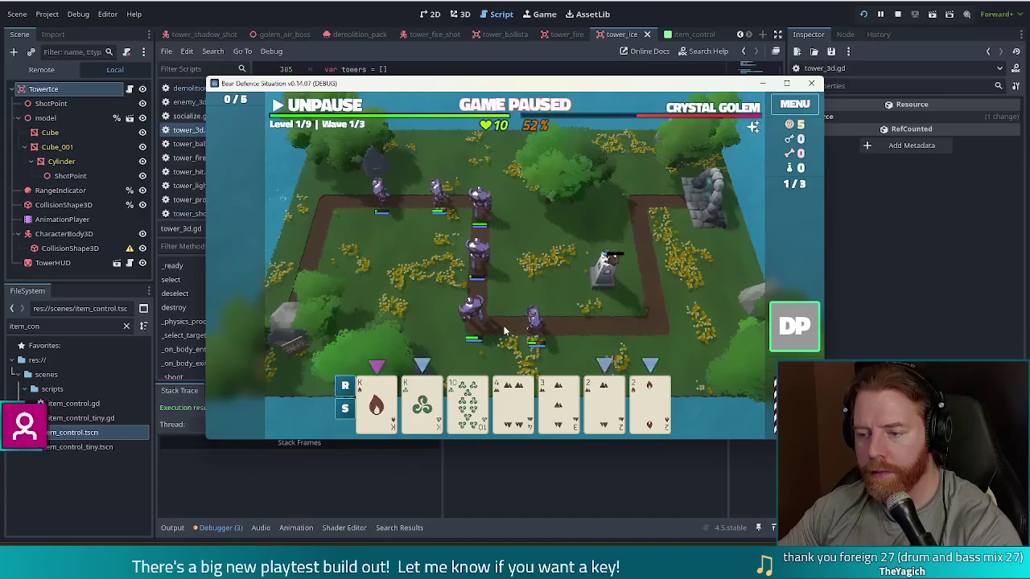
pyautogui.click(610, 281)
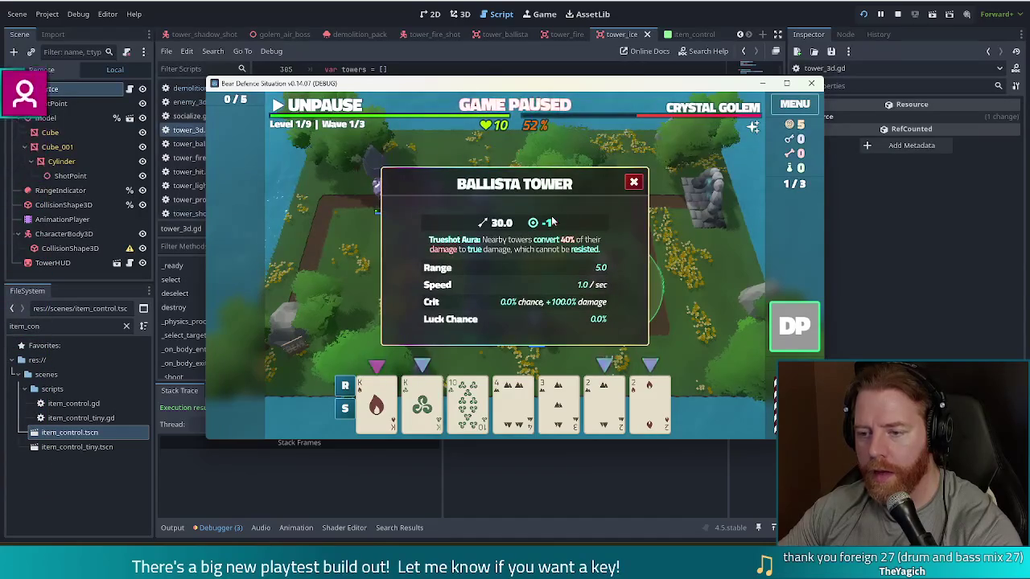
pyautogui.click(634, 183)
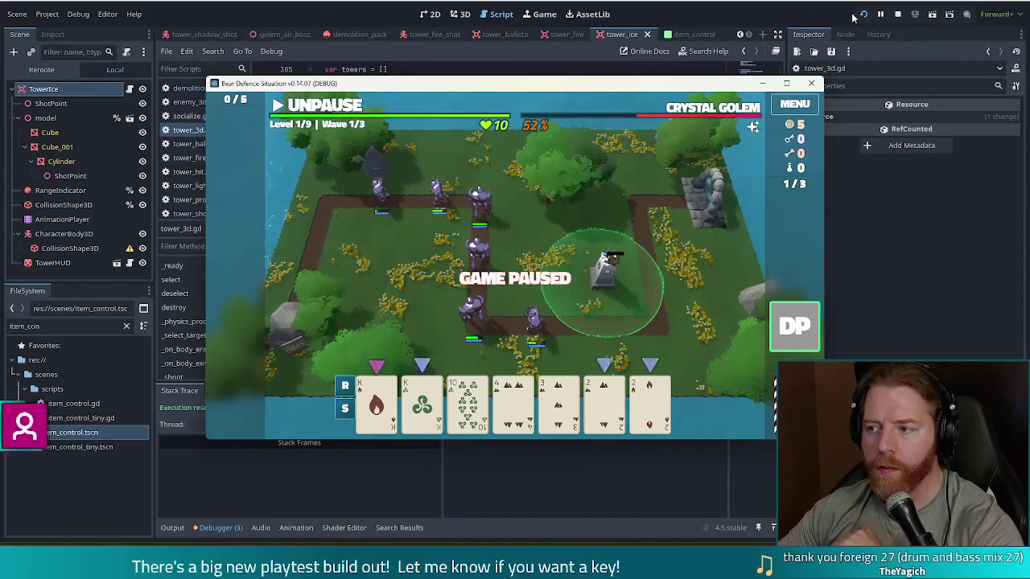
pyautogui.click(313, 109)
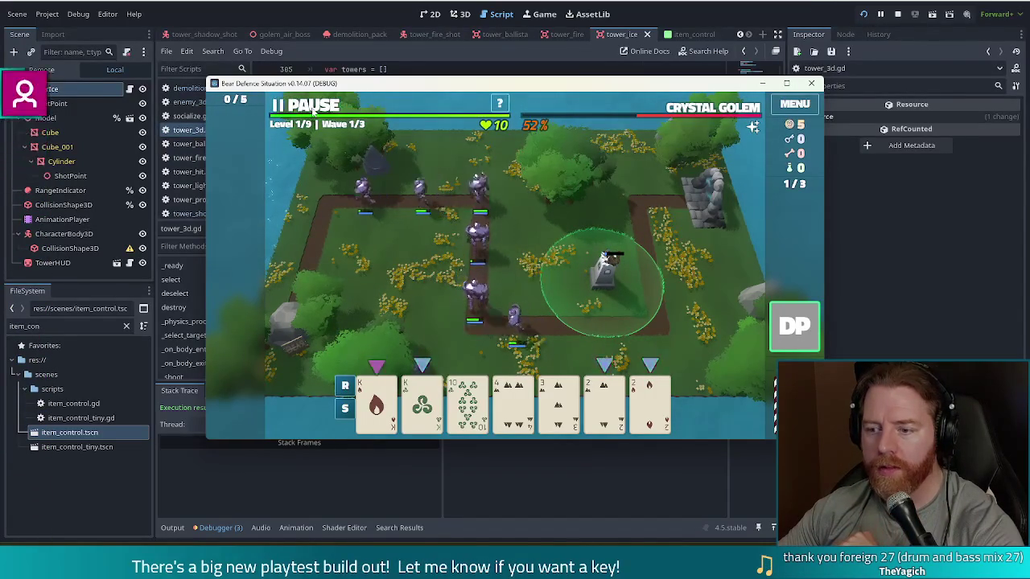
pyautogui.click(735, 374)
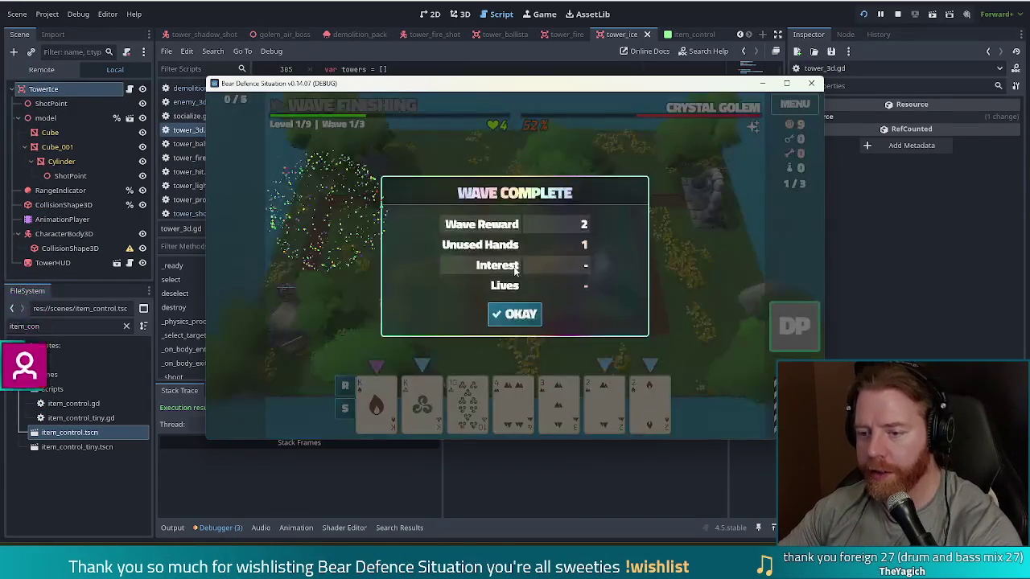
# Start wave 2, use the remaining Demolition Pack, then pause and reload the played scene
pyautogui.click(515, 313)
pyautogui.click(318, 115)
pyautogui.click(794, 326)
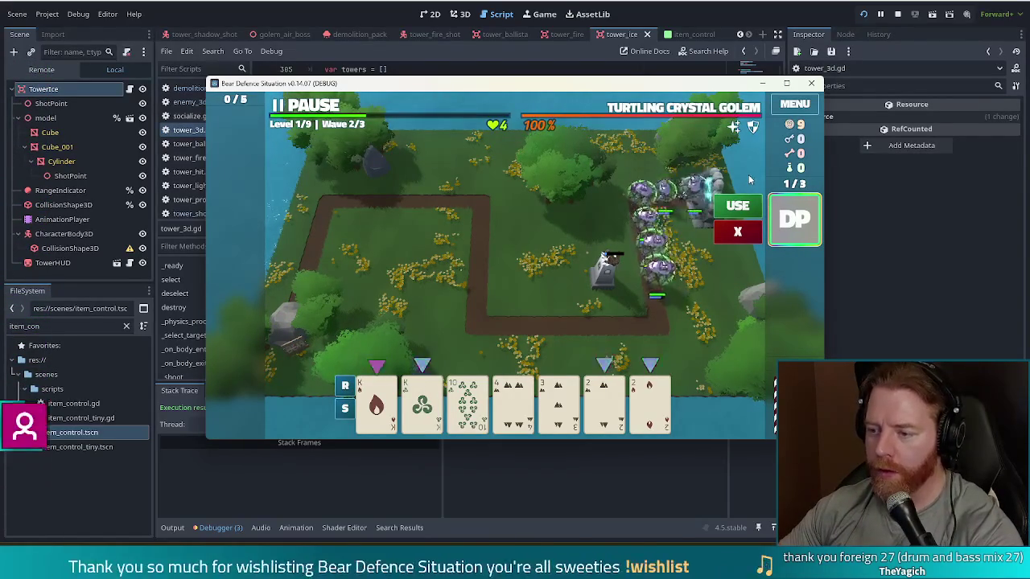
pyautogui.moveTo(741, 206)
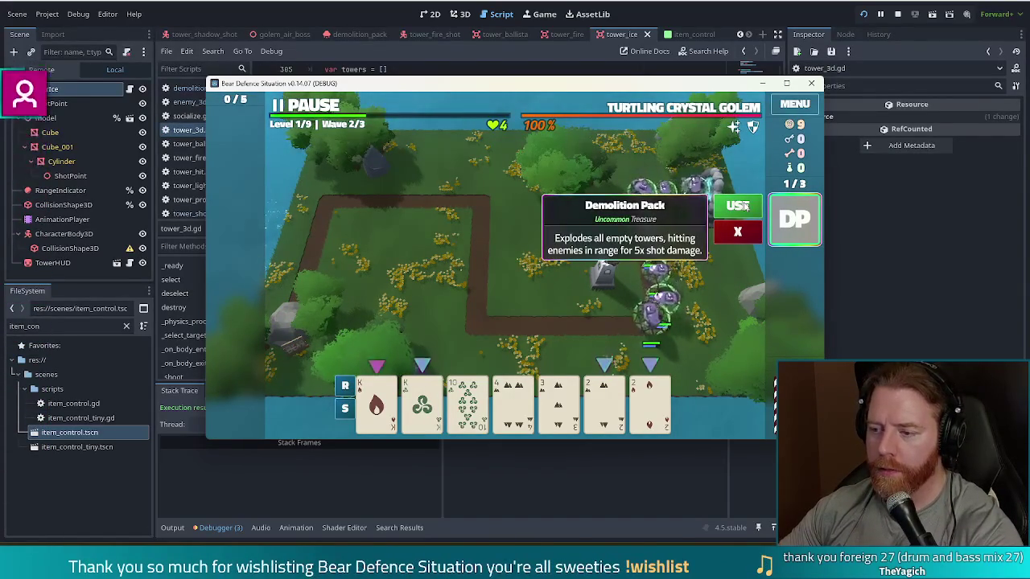
pyautogui.click(744, 206)
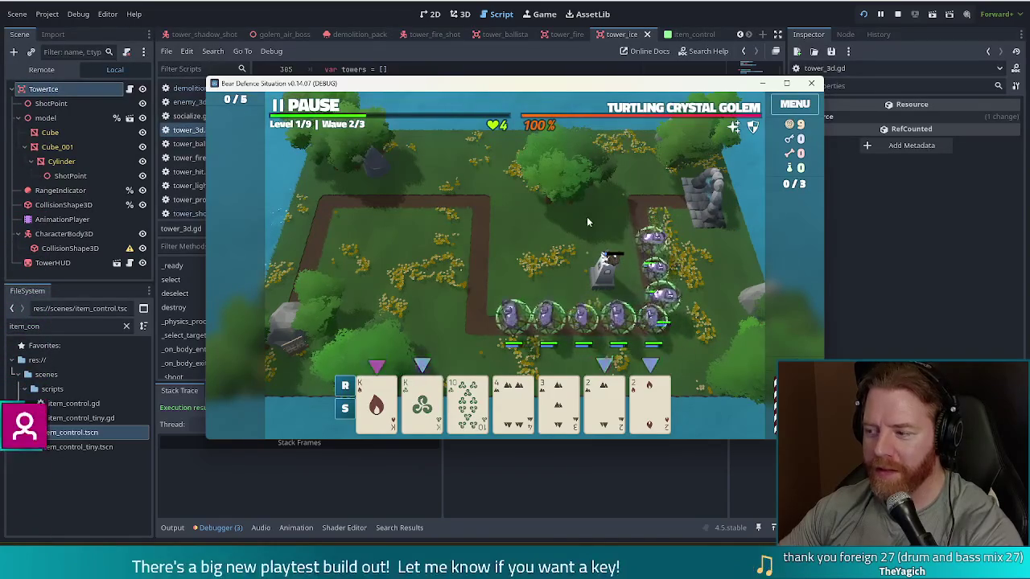
pyautogui.click(310, 107)
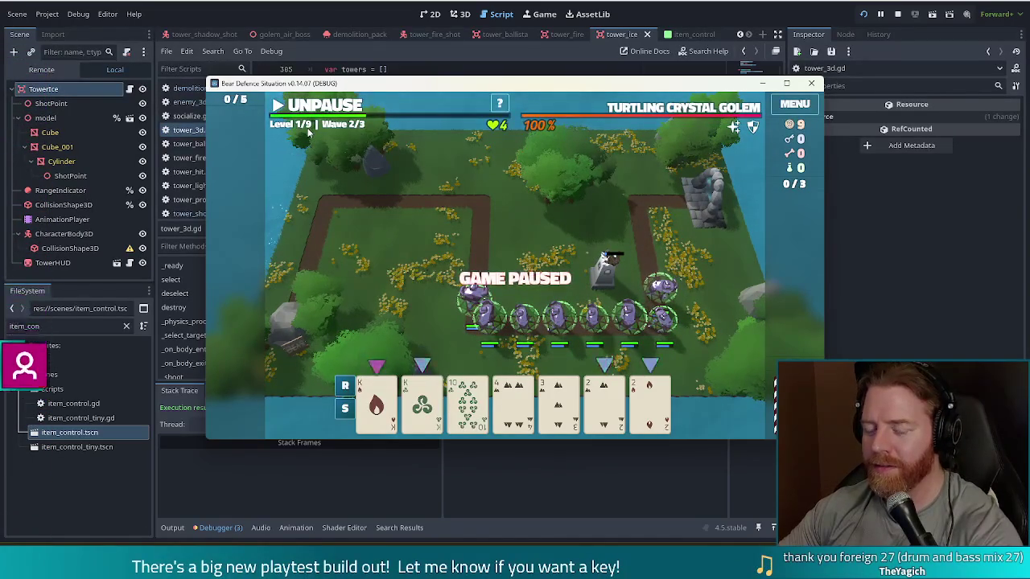
pyautogui.click(865, 14)
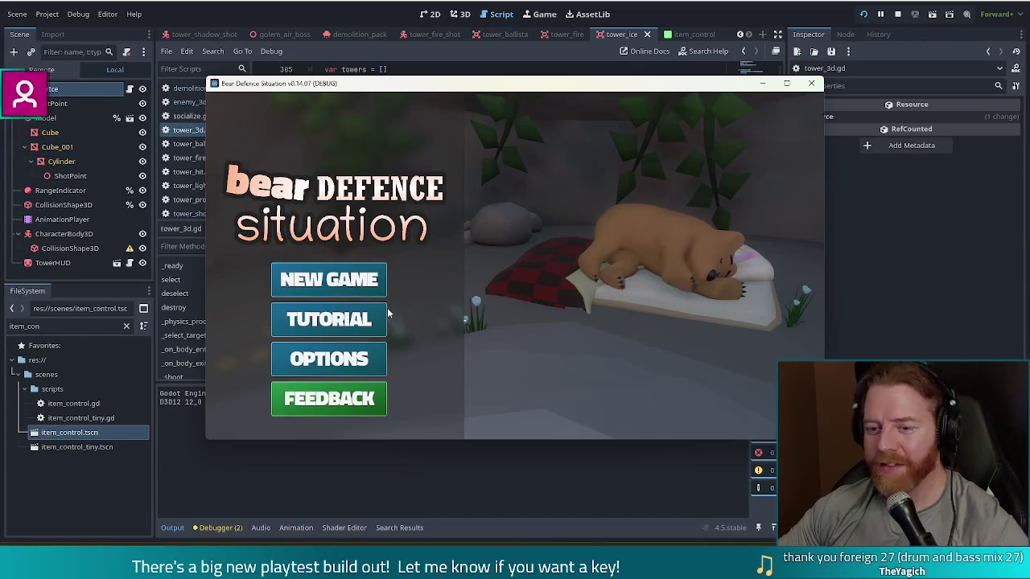
# Start a New Game and run 'add_treasure demoltion_pack' in the in-game console
pyautogui.click(329, 281)
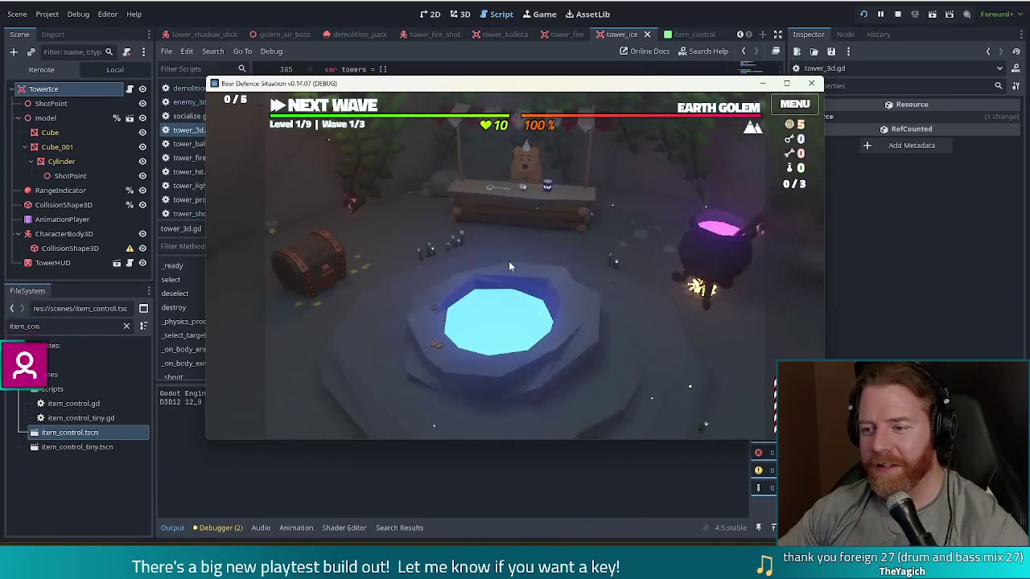
pyautogui.press('`')
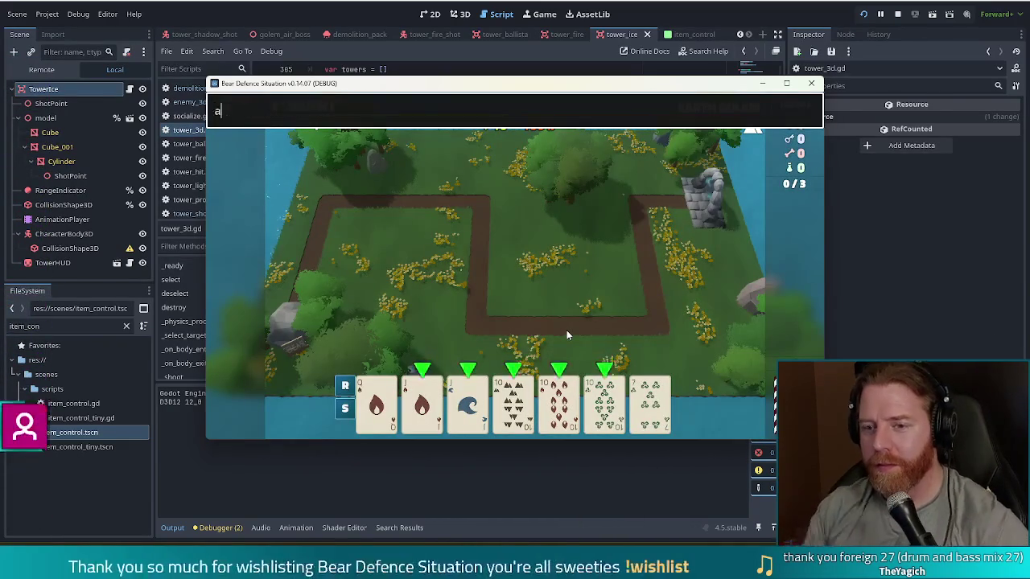
pyautogui.write('add_wish')
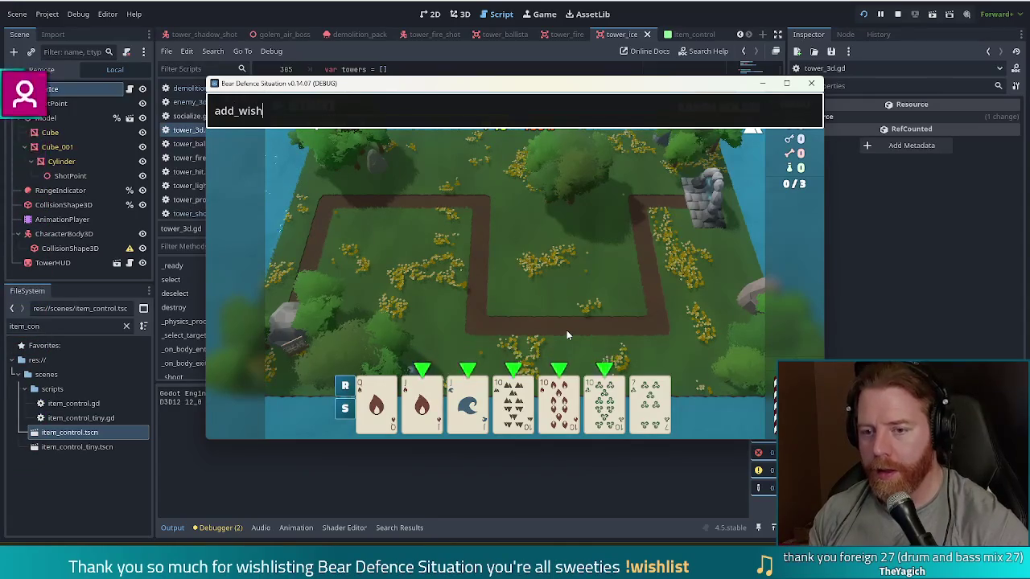
pyautogui.press('BackSpace')
pyautogui.press('BackSpace')
pyautogui.press('BackSpace')
pyautogui.press('BackSpace')
pyautogui.write('tr')
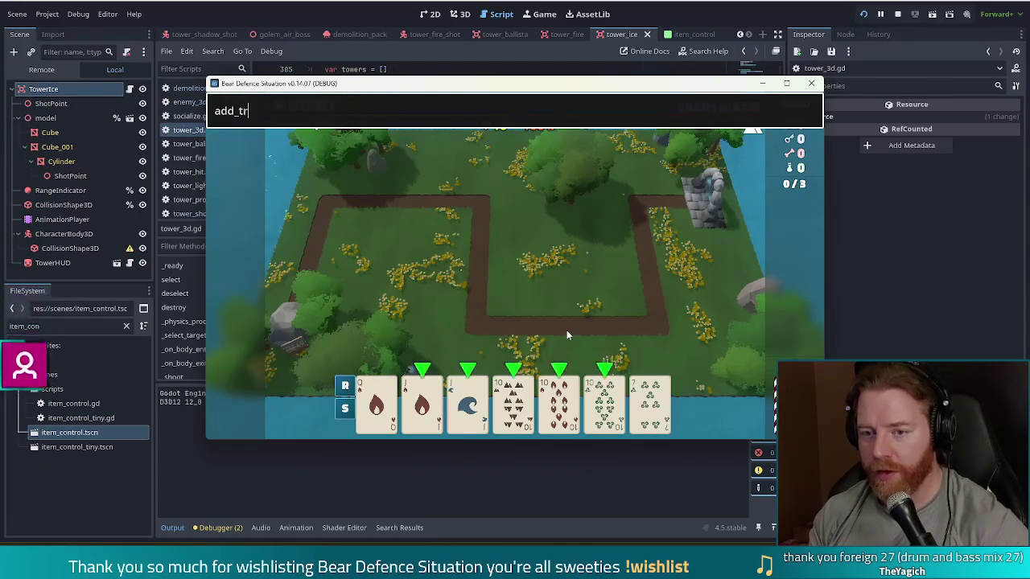
pyautogui.write('easure demoltion_pack')
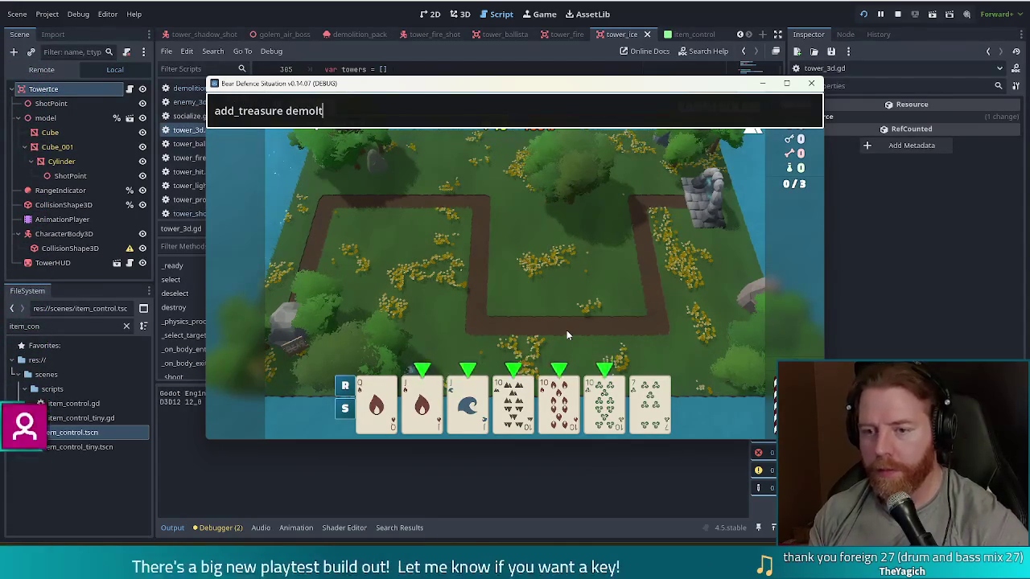
pyautogui.press('Return')
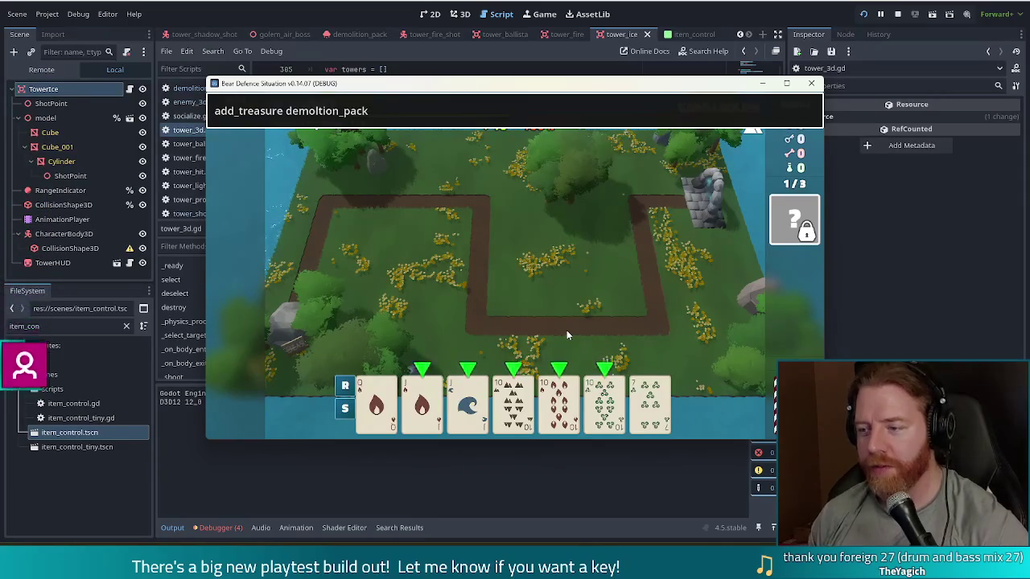
# Resume past the debugger break, correct the command to demolition_pack, run it twice, and close the console
pyautogui.moveTo(795, 208)
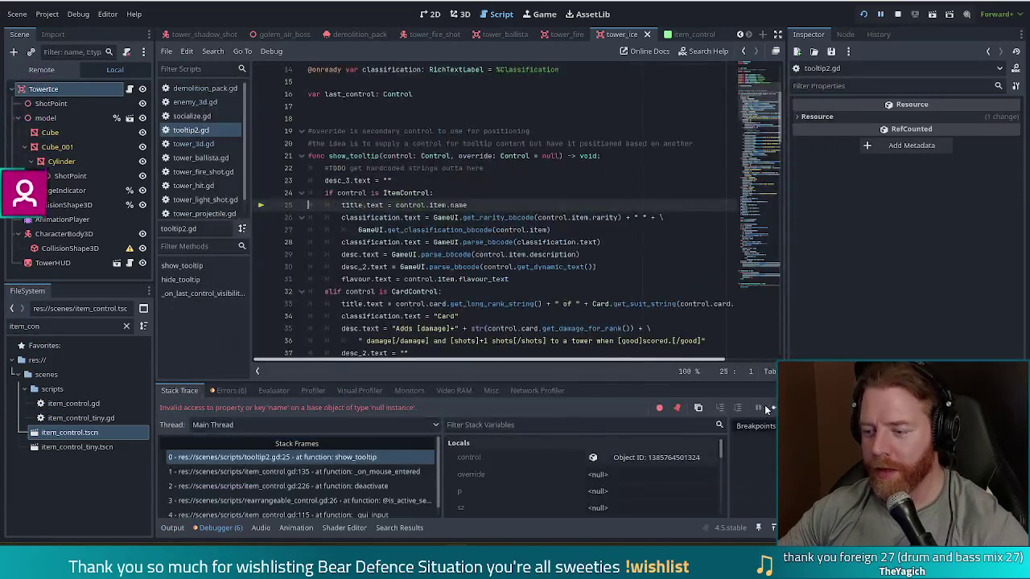
pyautogui.click(767, 409)
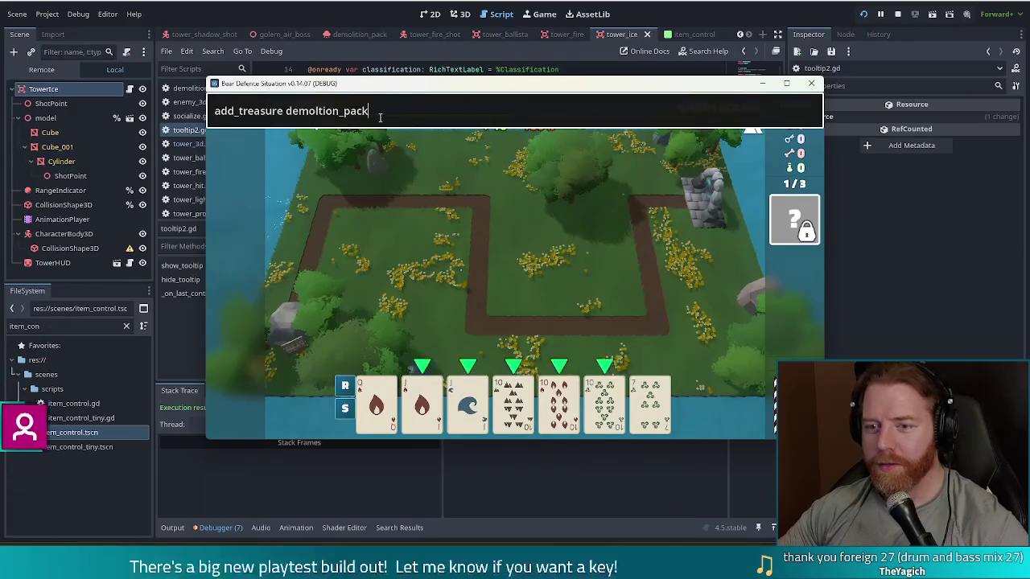
pyautogui.write('i')
pyautogui.press('Return')
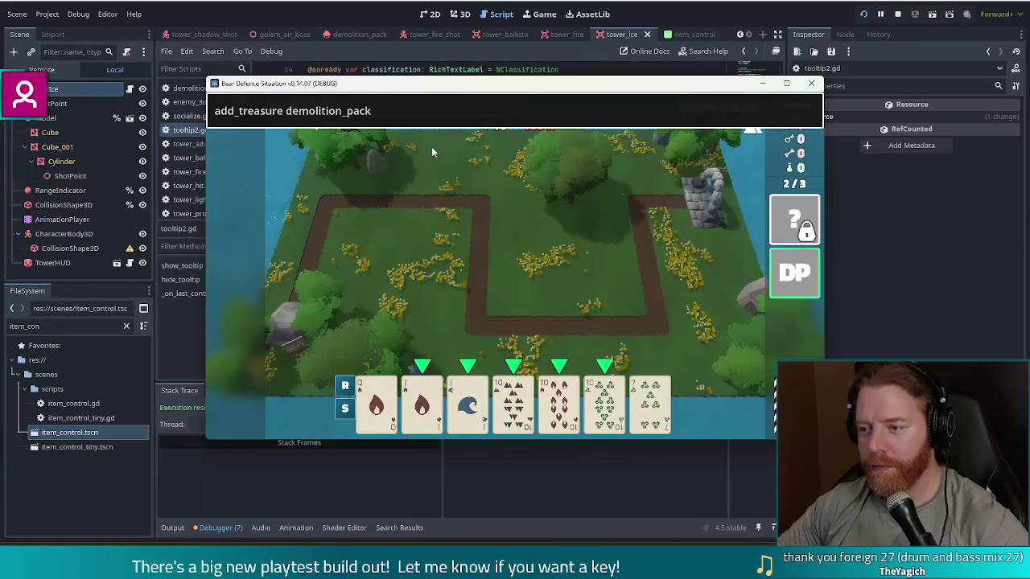
pyautogui.press('Return')
pyautogui.press('Escape')
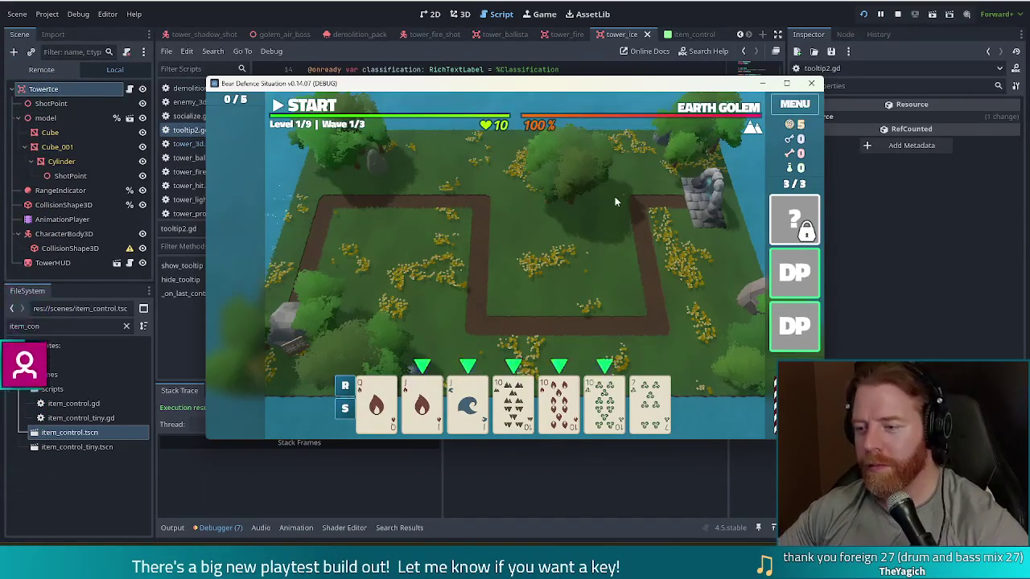
# Build a Ballista from the Jack pair inside the right bend, start wave 1, and detonate a Demolition Pack
pyautogui.click(422, 402)
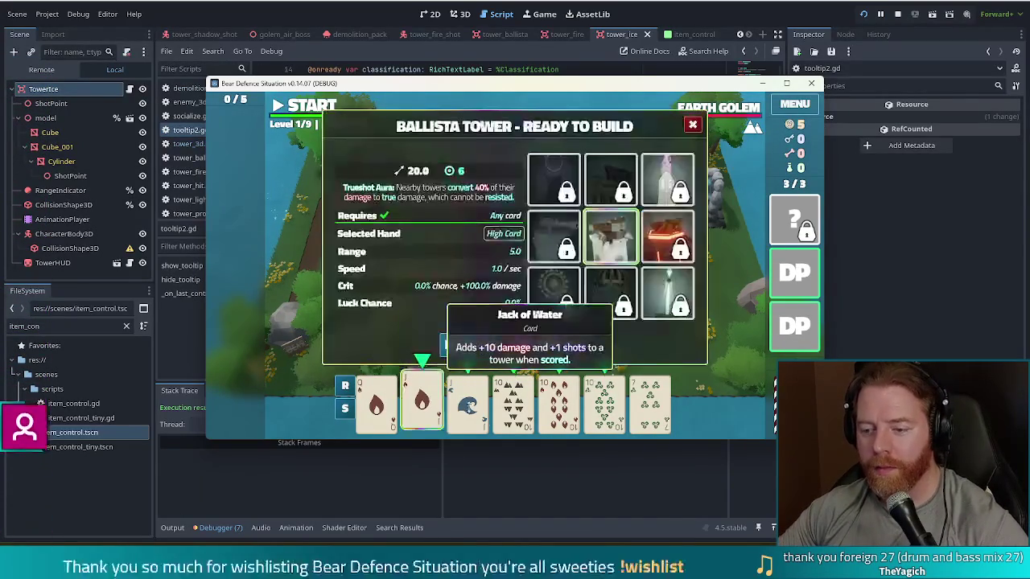
pyautogui.click(467, 403)
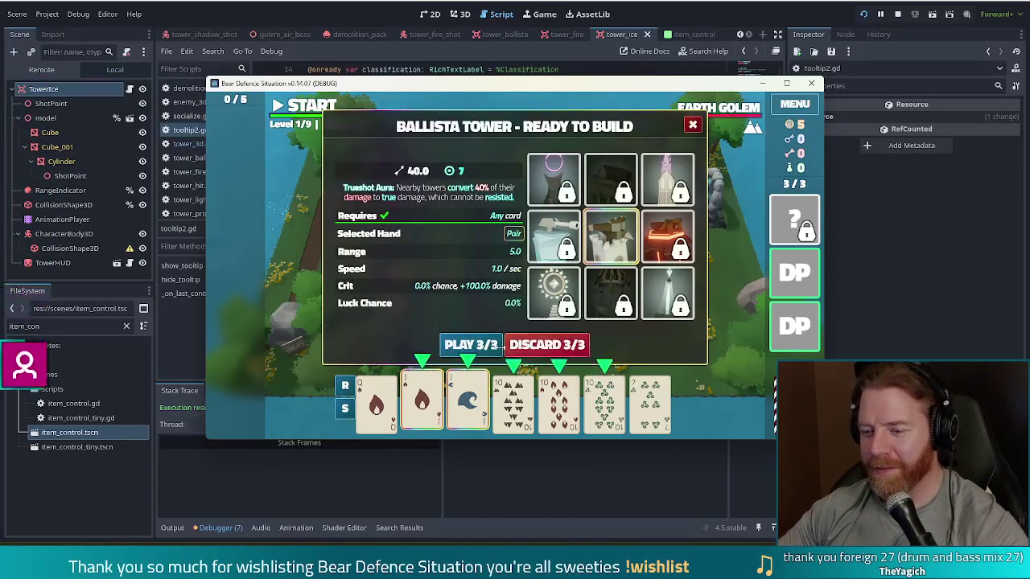
pyautogui.click(449, 344)
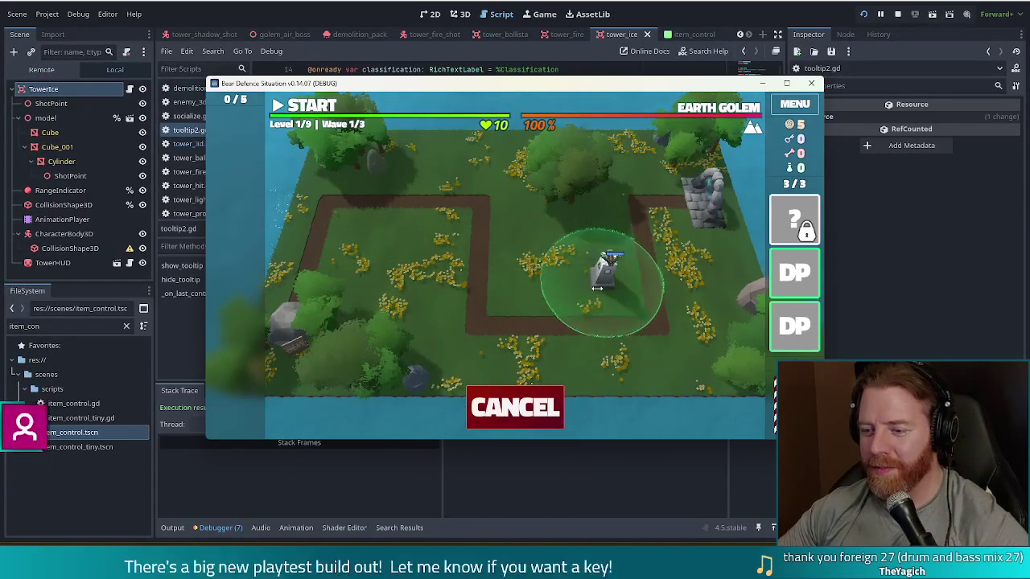
pyautogui.click(597, 287)
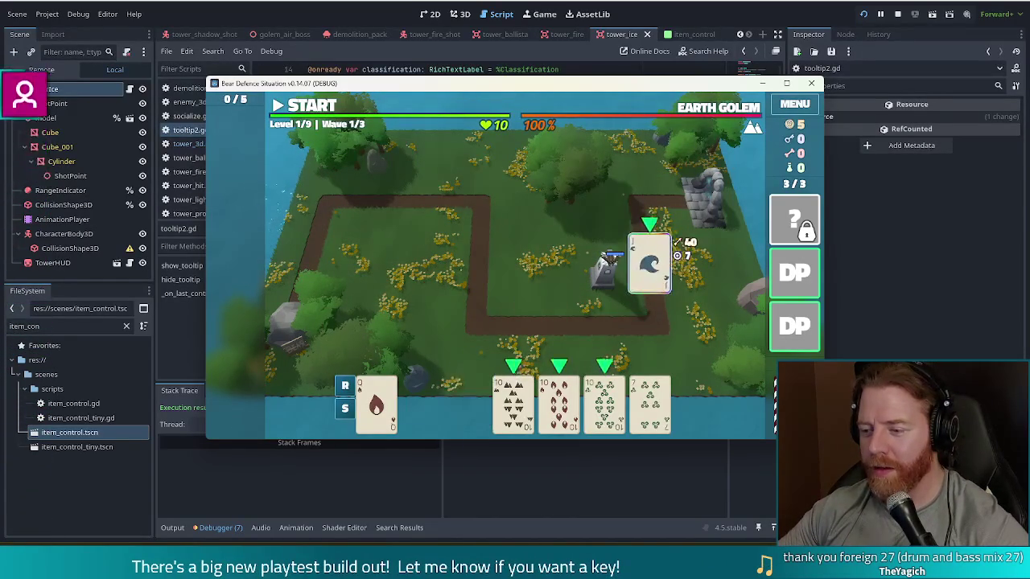
pyautogui.click(310, 110)
pyautogui.click(795, 274)
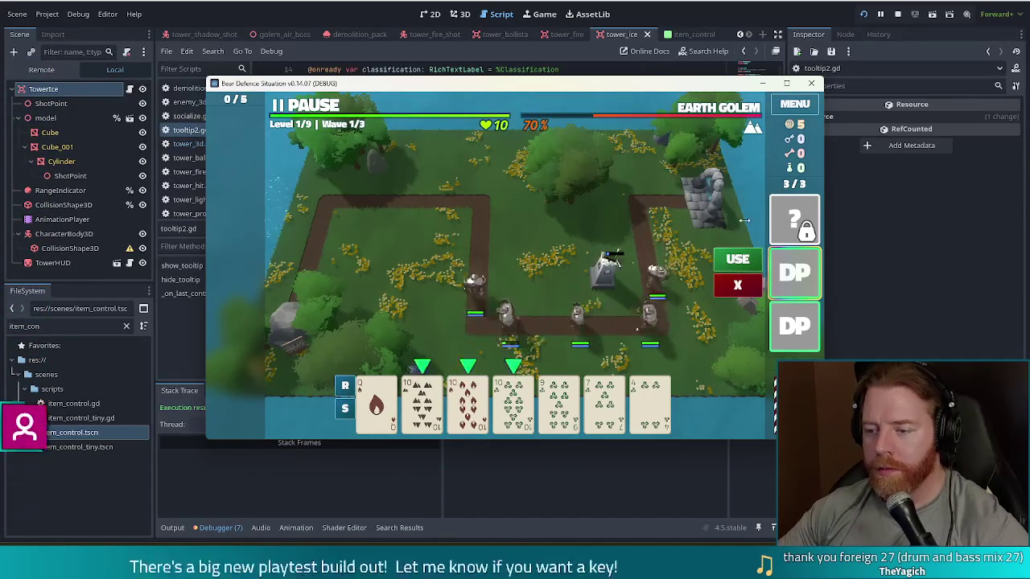
pyautogui.click(738, 259)
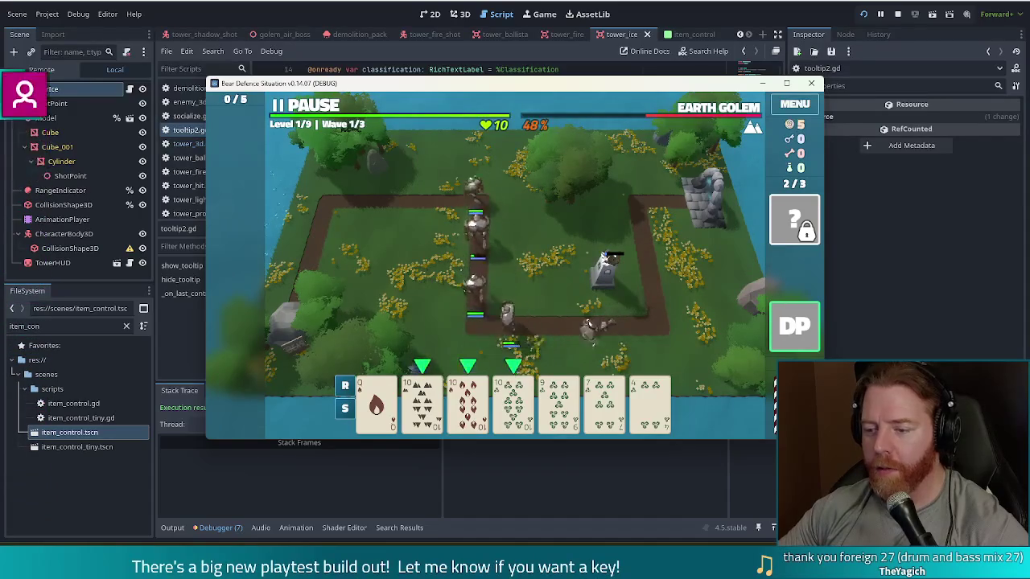
pyautogui.click(298, 106)
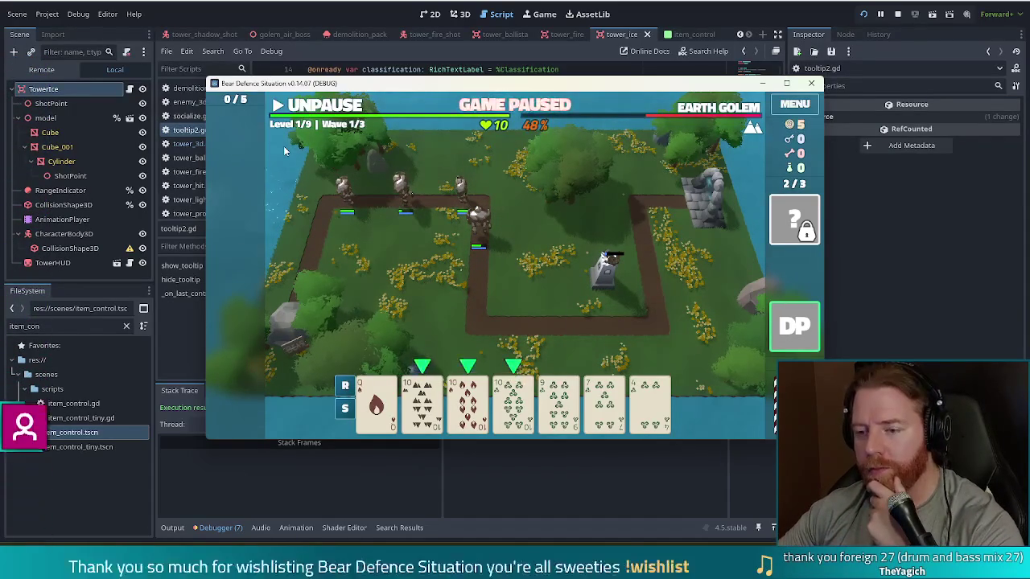
# Build a second Ballista from the pair of tens by the top-left path and resume
pyautogui.click(421, 403)
pyautogui.click(468, 403)
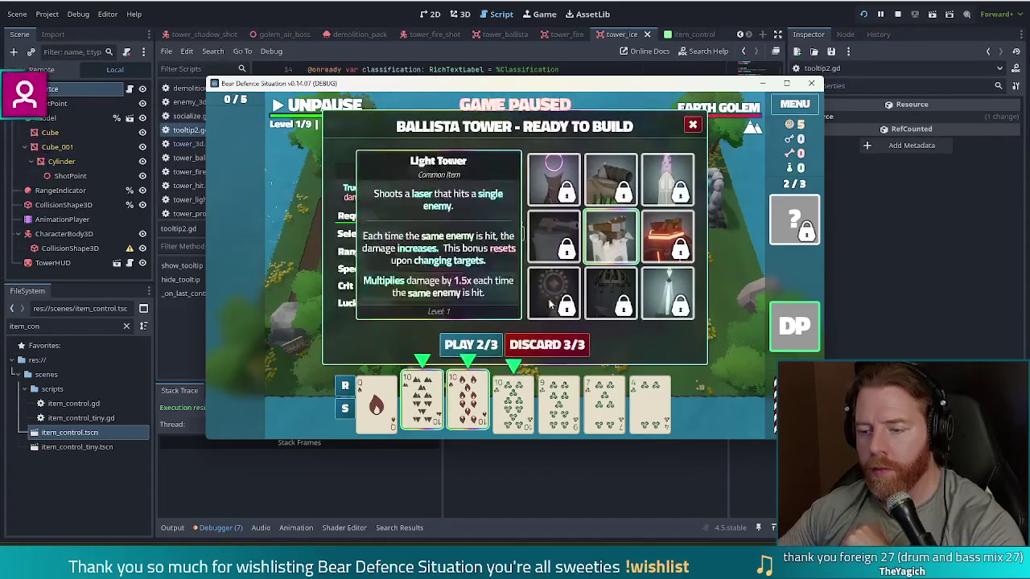
pyautogui.click(470, 344)
pyautogui.click(353, 223)
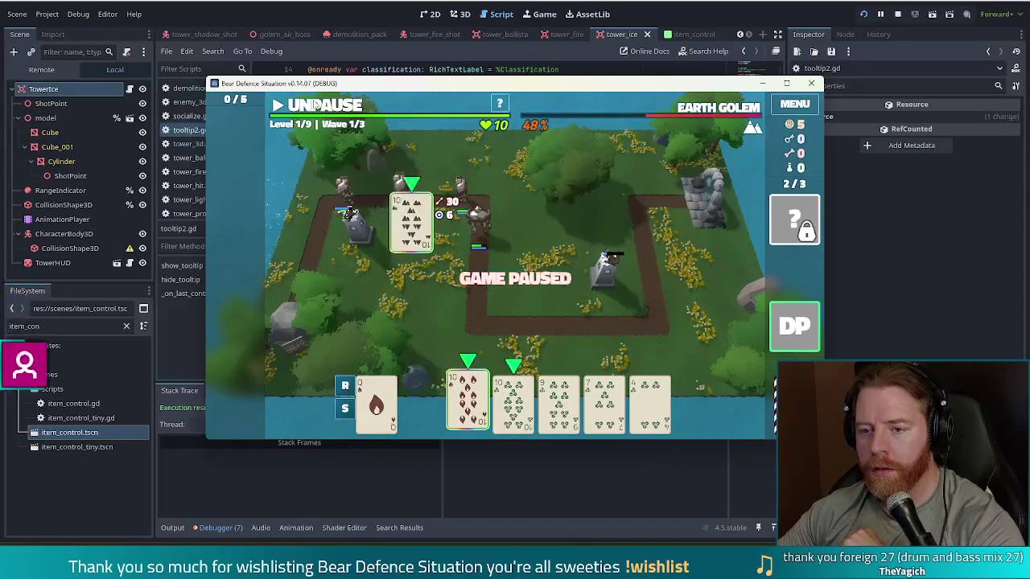
pyautogui.click(316, 105)
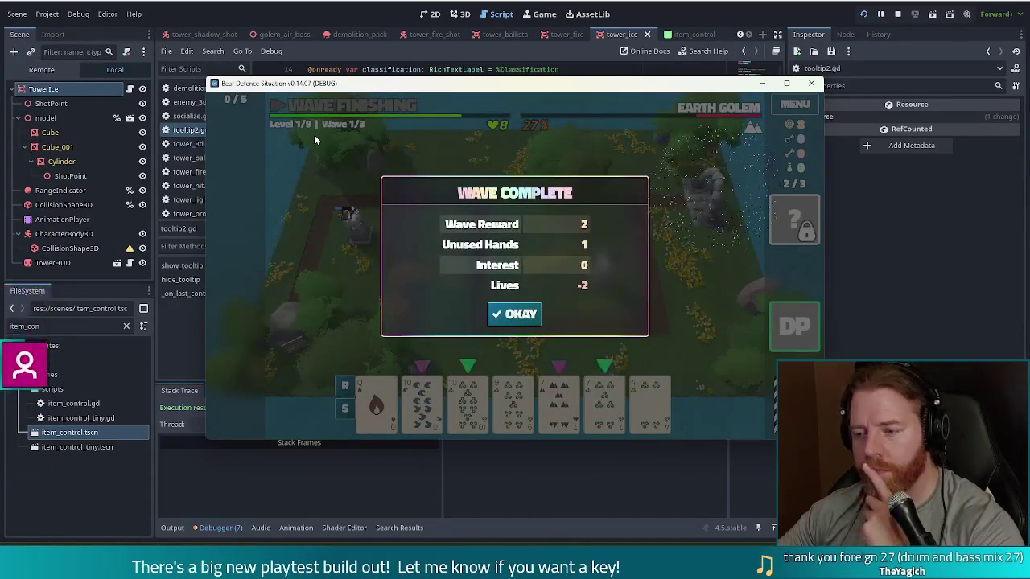
# Dismiss the wave summary, bring up the Demolition Pack options, and return to the script editor
pyautogui.click(519, 316)
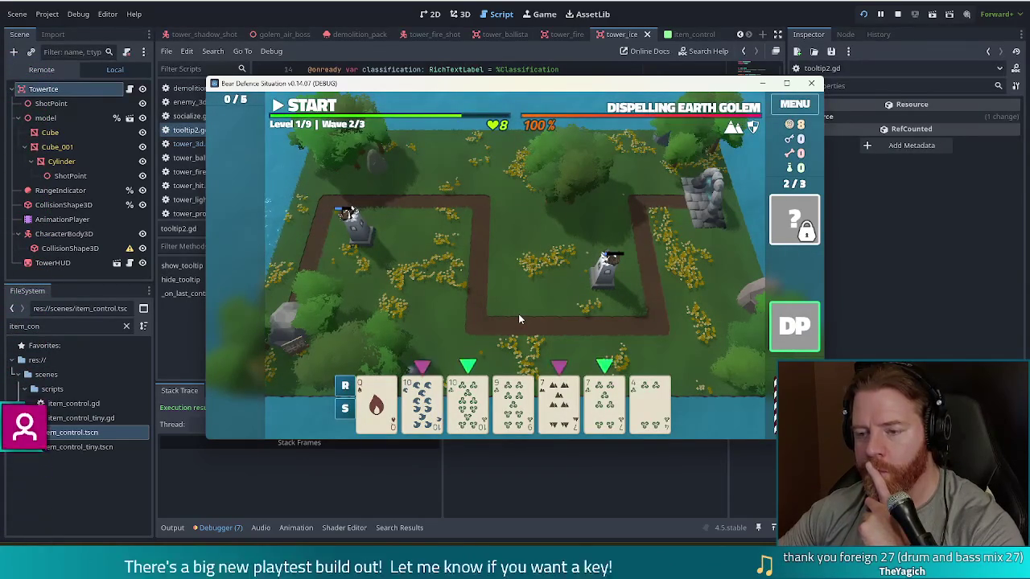
pyautogui.click(797, 287)
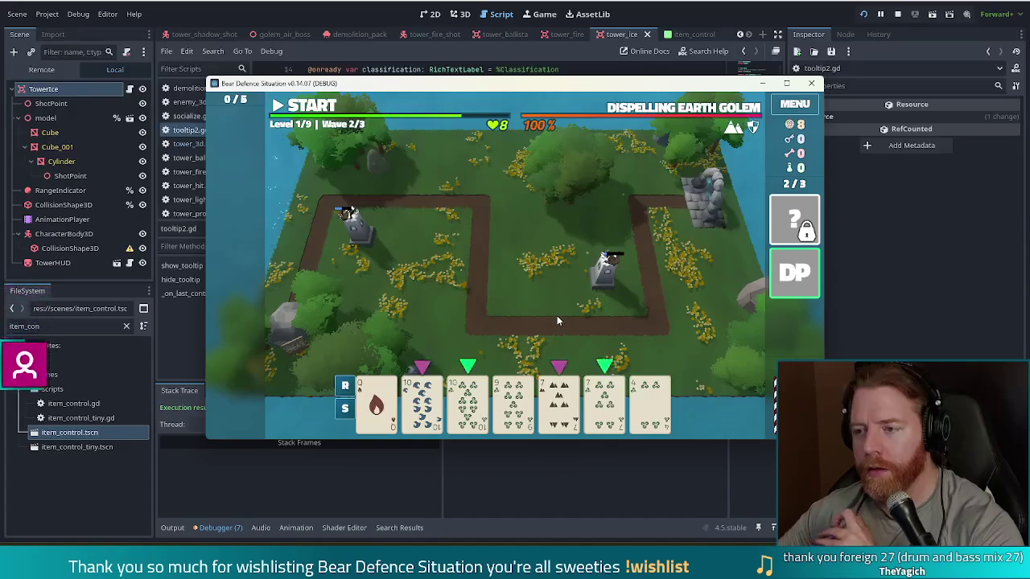
pyautogui.click(207, 141)
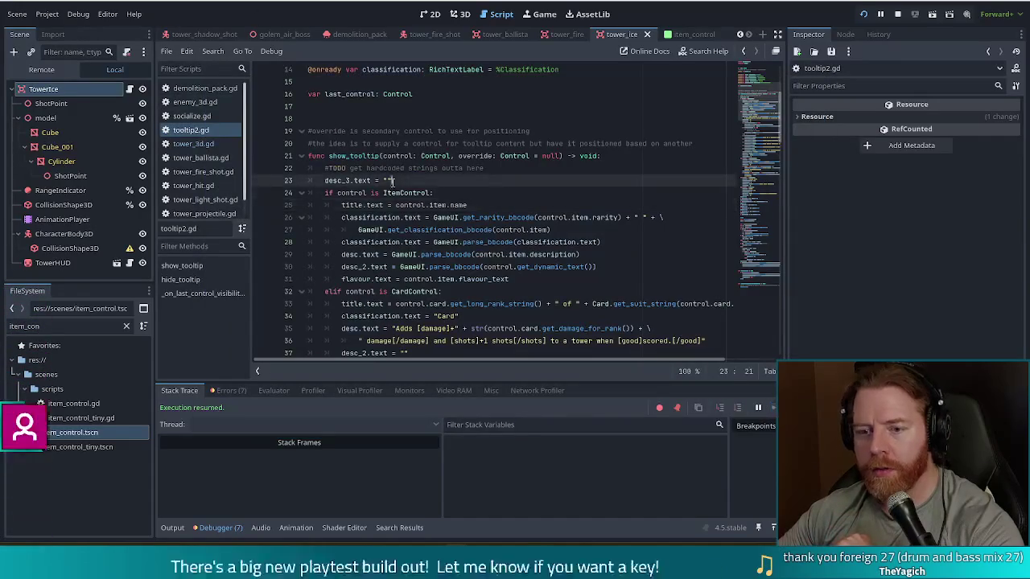
# Search enemy_3d.gd for 'damage_te' and select the add_damage_text call at lines 482–483
pyautogui.click(202, 104)
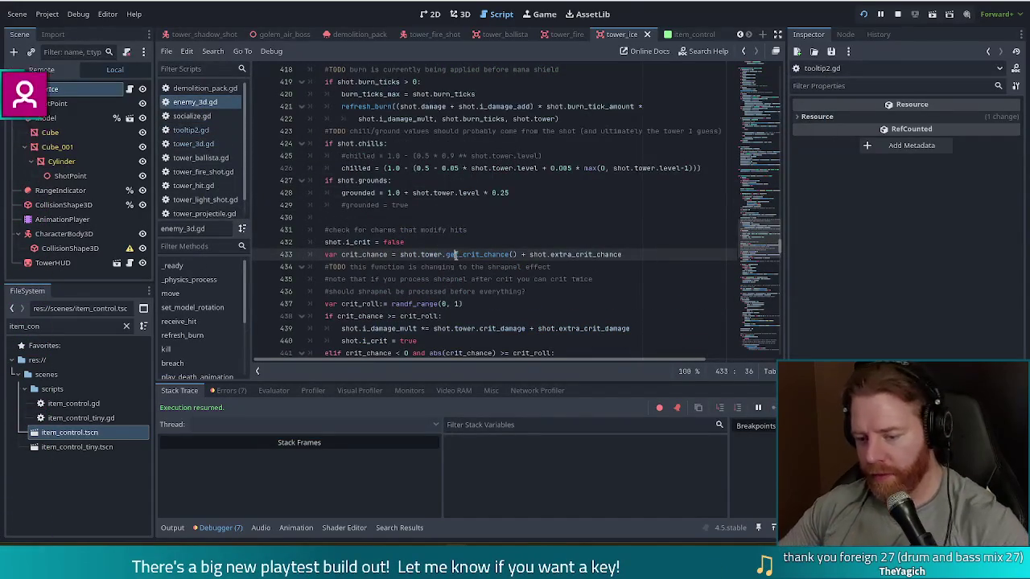
pyautogui.hotkey('ctrl', 'f')
pyautogui.write('damage')
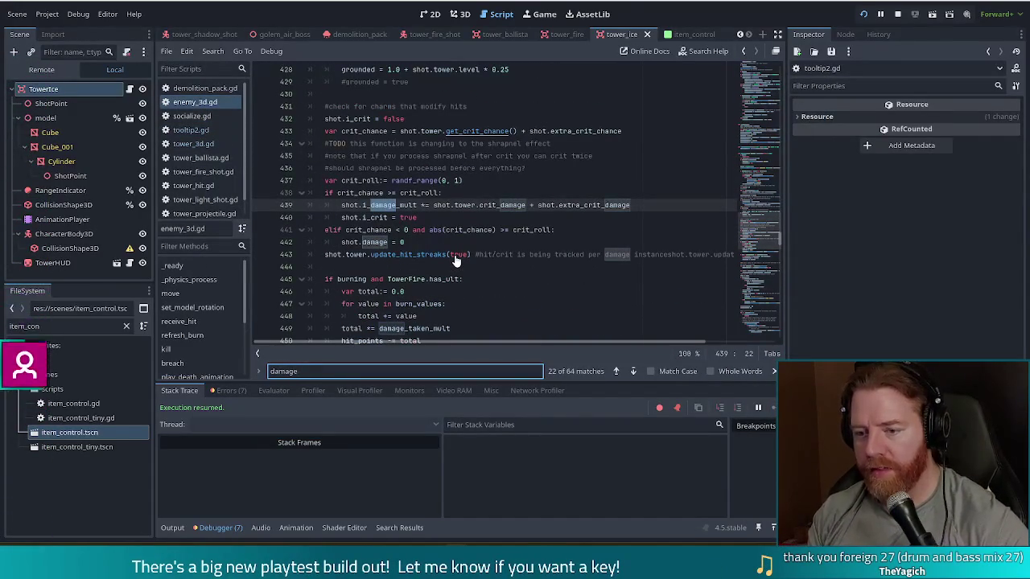
pyautogui.write('_te')
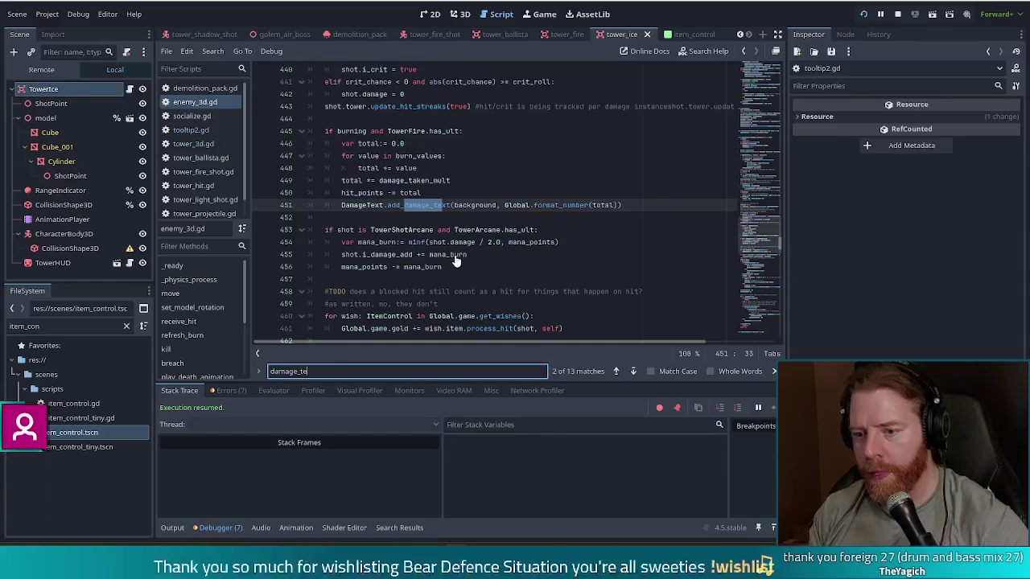
pyautogui.moveTo(628, 206)
pyautogui.mouseDown()
pyautogui.moveTo(563, 196)
pyautogui.moveTo(635, 197)
pyautogui.mouseUp()
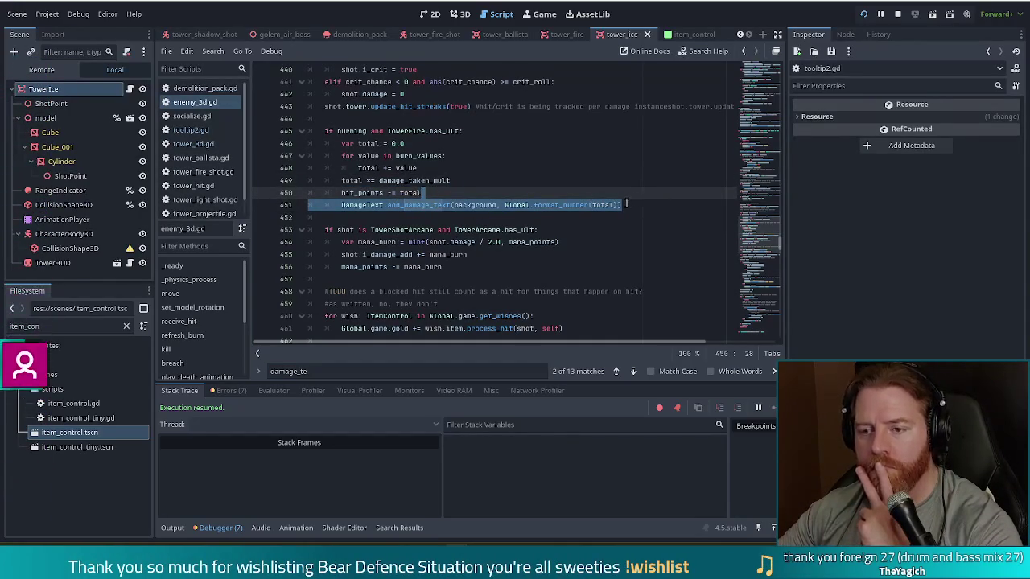
pyautogui.press('F3')
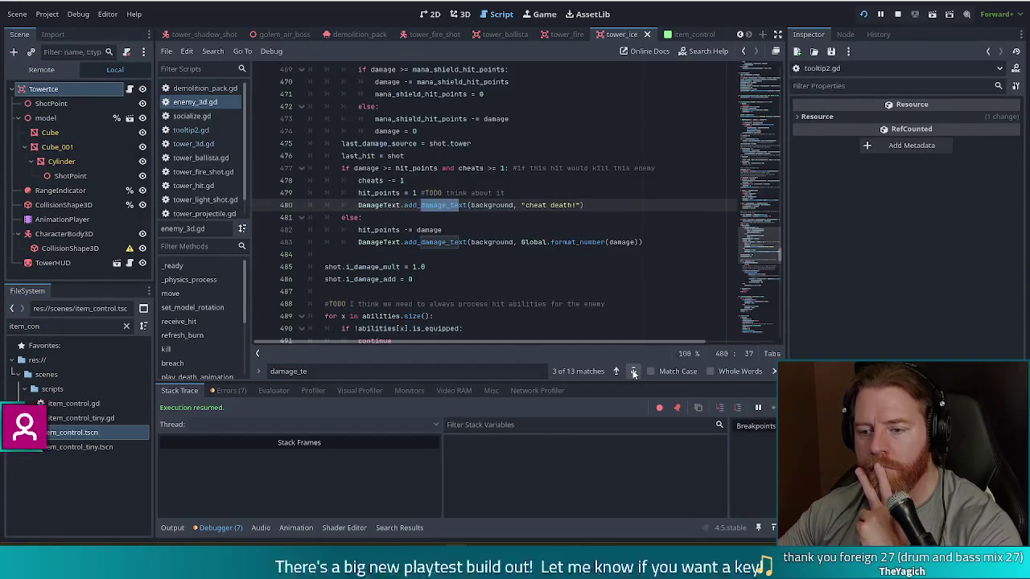
pyautogui.moveTo(665, 246); pyautogui.dragTo(666, 233)
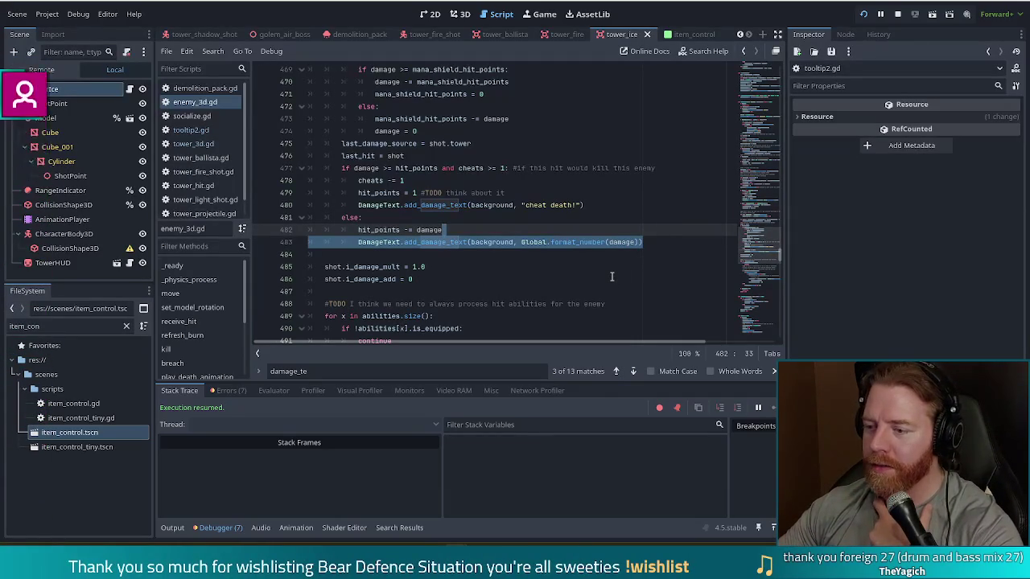
pyautogui.click(240, 394)
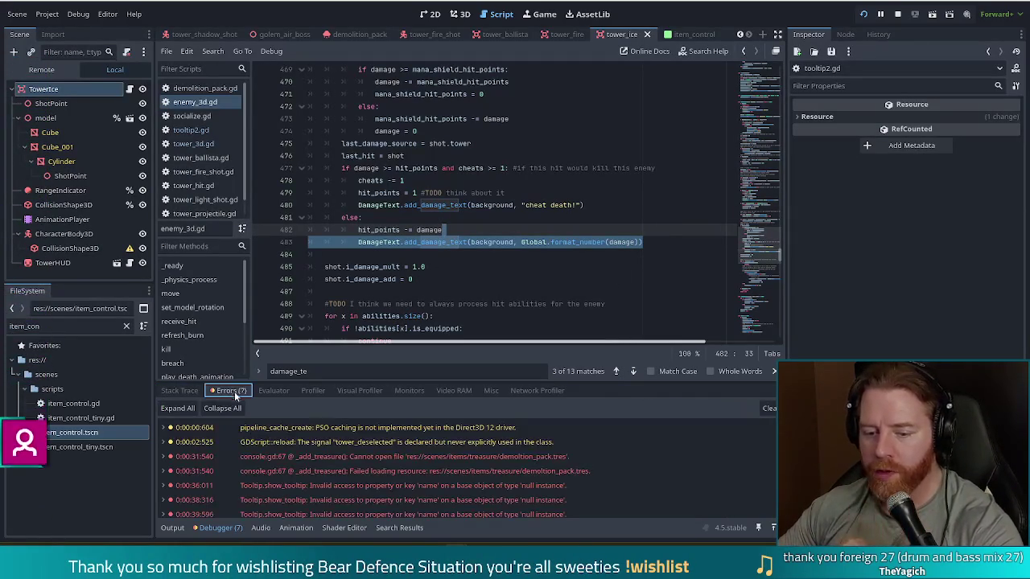
pyautogui.doubleClick(496, 486)
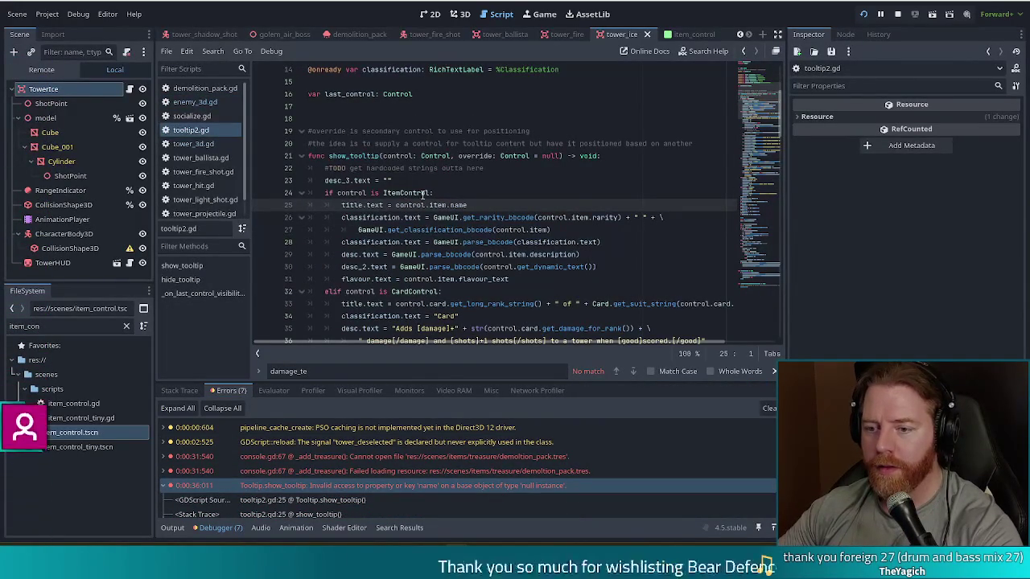
pyautogui.click(165, 487)
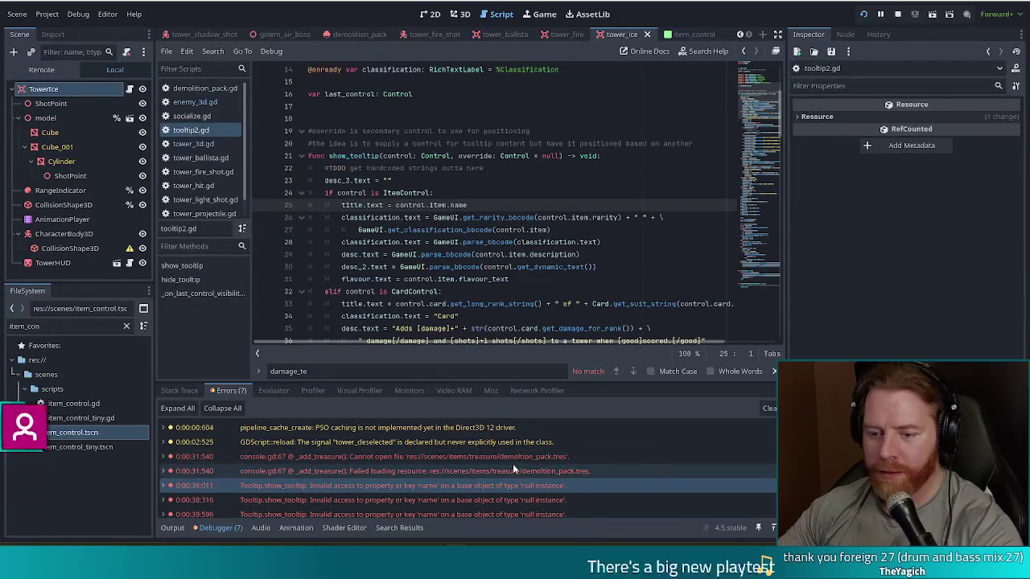
pyautogui.scroll(-1, 536, 475)
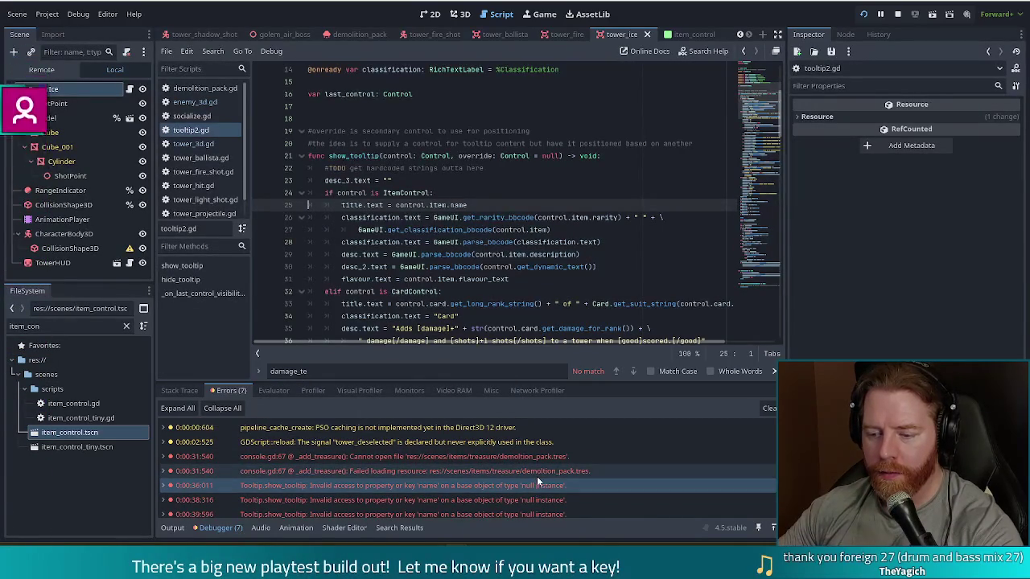
pyautogui.click(489, 510)
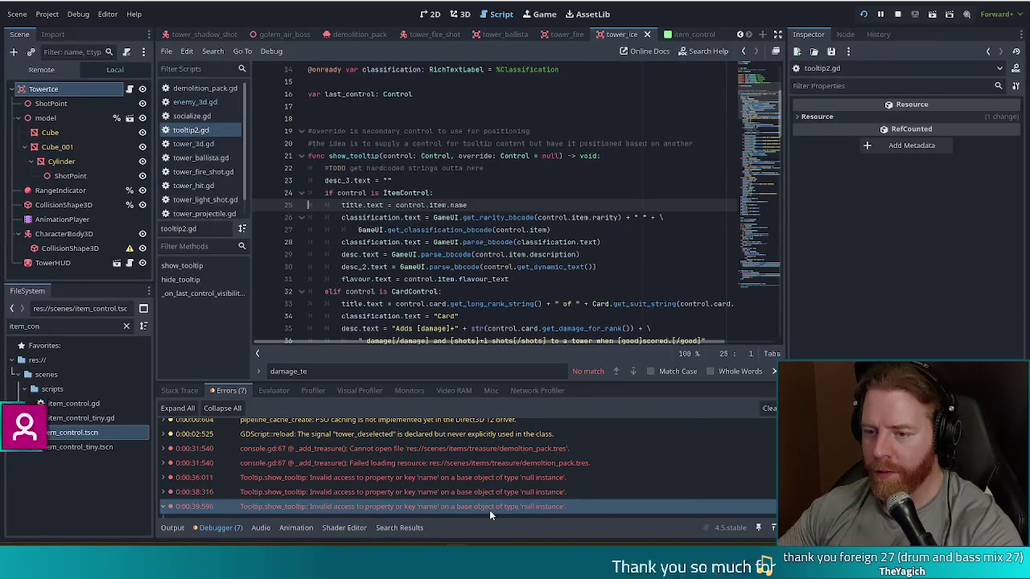
pyautogui.moveTo(489, 510)
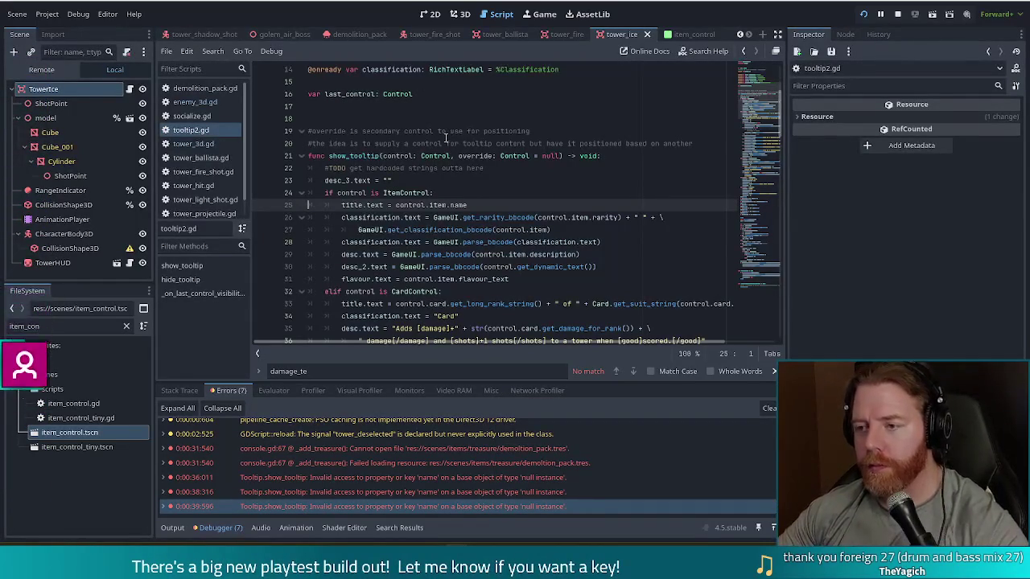
# Restart the game, begin a new game and add Demolition Packs via add_treasure demolition_pack
pyautogui.click(864, 15)
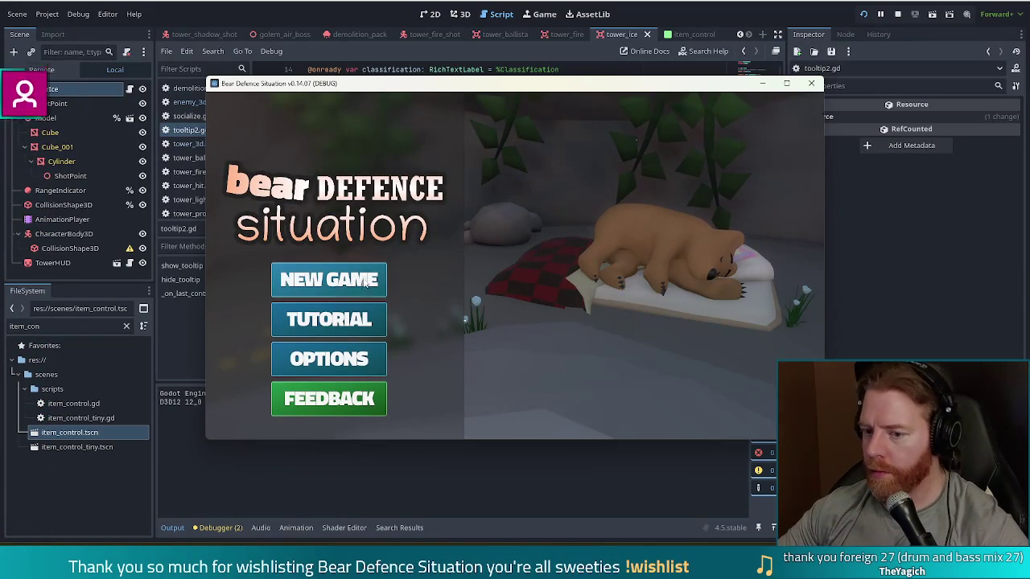
pyautogui.click(364, 282)
pyautogui.press('`')
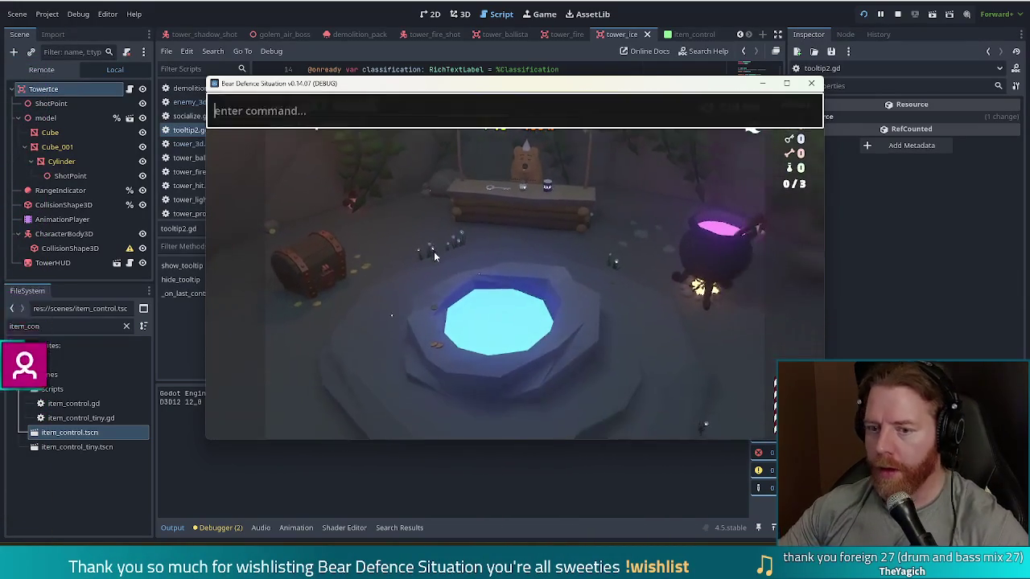
pyautogui.write('add_treasure demol')
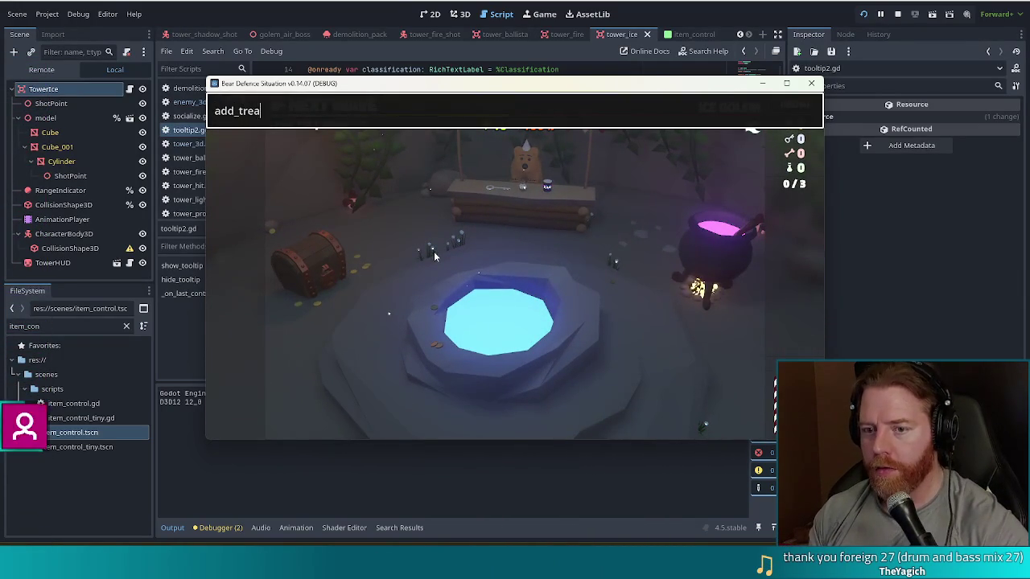
pyautogui.write('ition_pack')
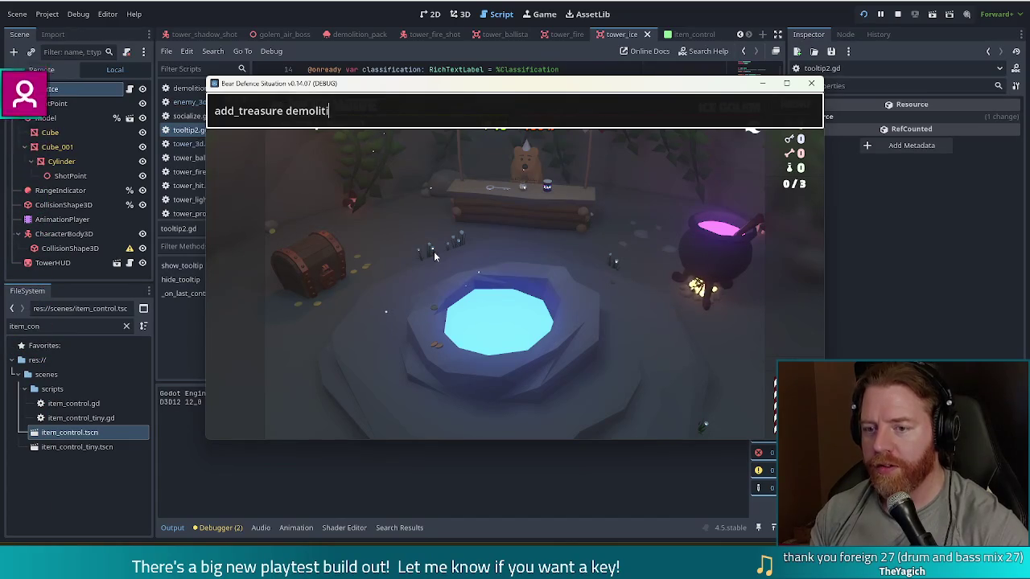
pyautogui.press('Return')
pyautogui.press('Return')
pyautogui.press('Return')
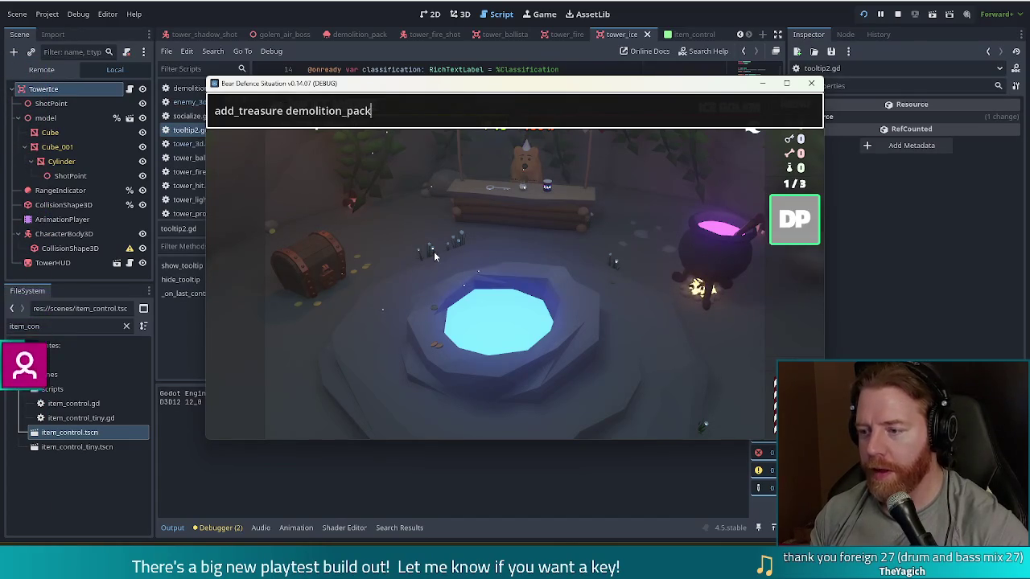
pyautogui.press('`')
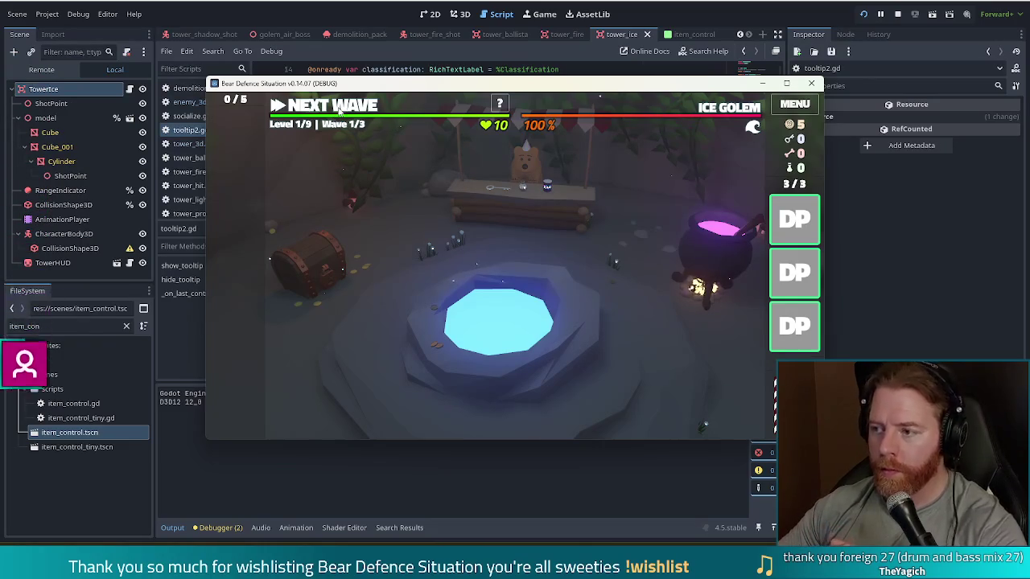
# Build a Ballista tower beside the path, start wave 1, use one Demolition Pack and pause
pyautogui.click(339, 112)
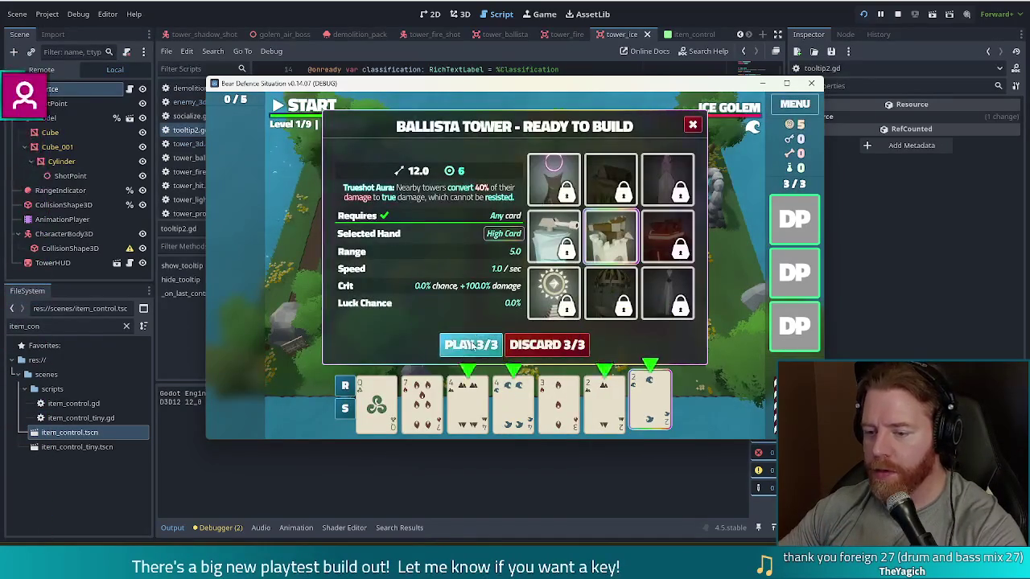
pyautogui.click(472, 345)
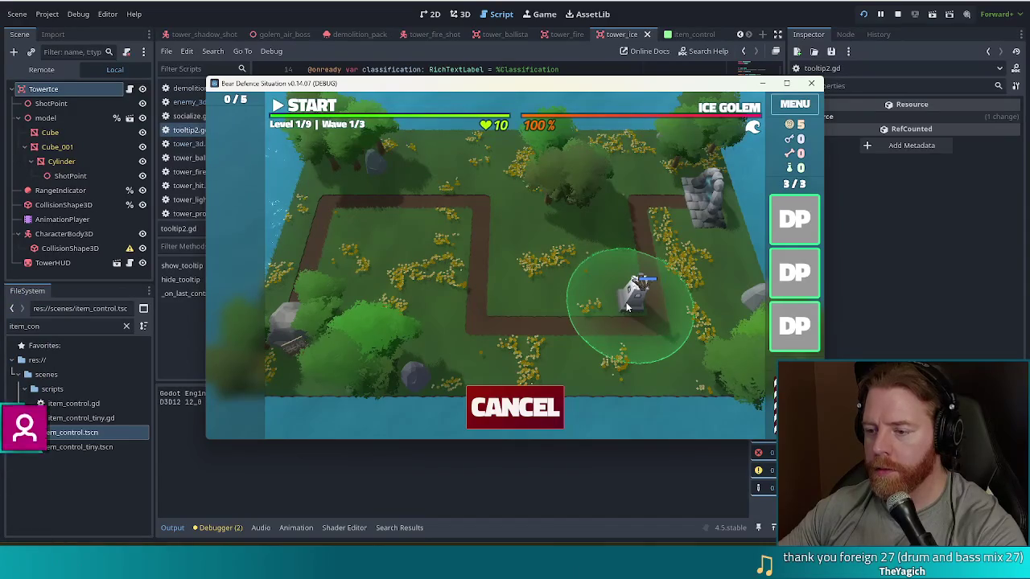
pyautogui.click(635, 283)
pyautogui.click(309, 107)
pyautogui.moveTo(811, 219)
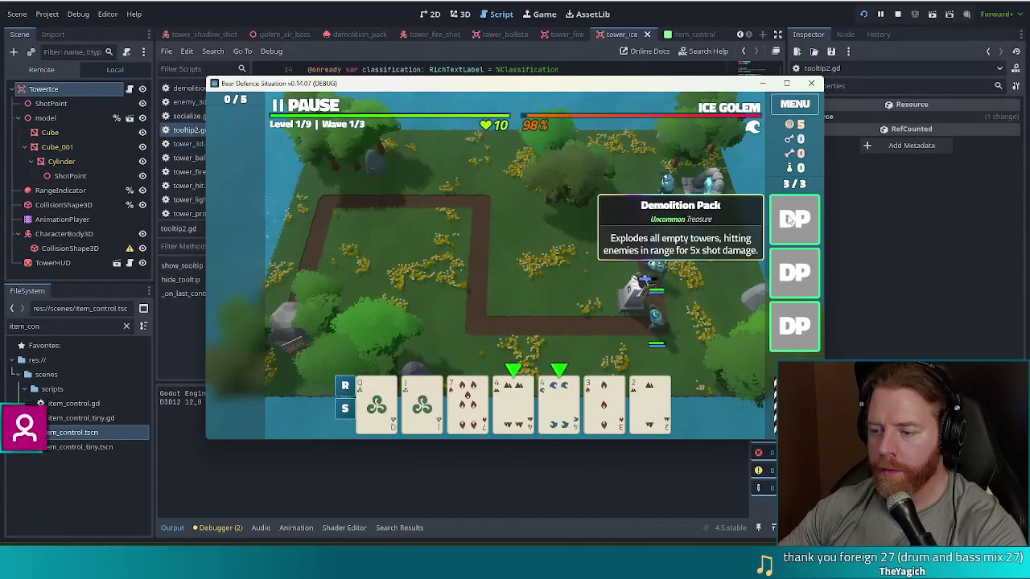
pyautogui.click(791, 221)
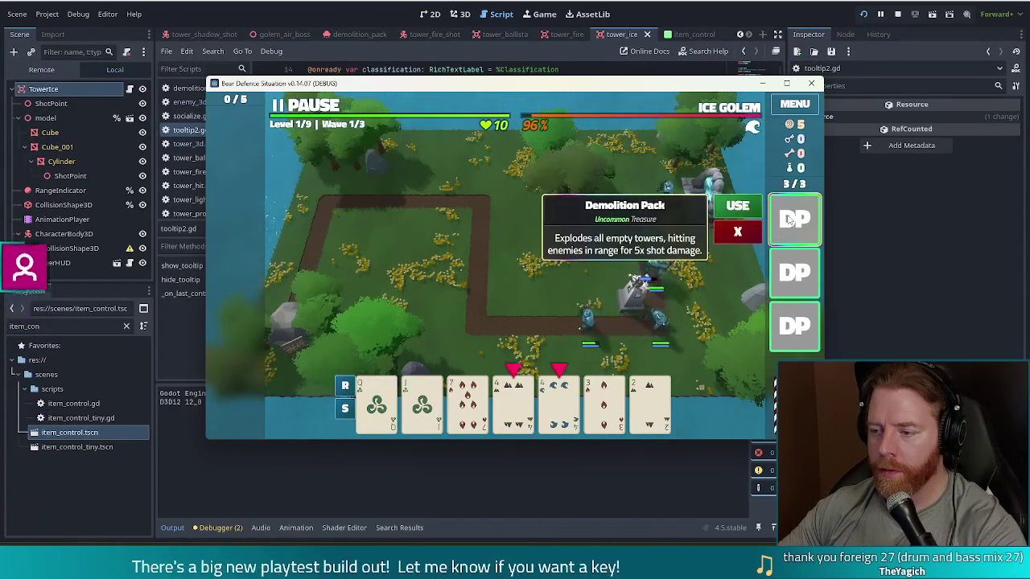
pyautogui.click(742, 208)
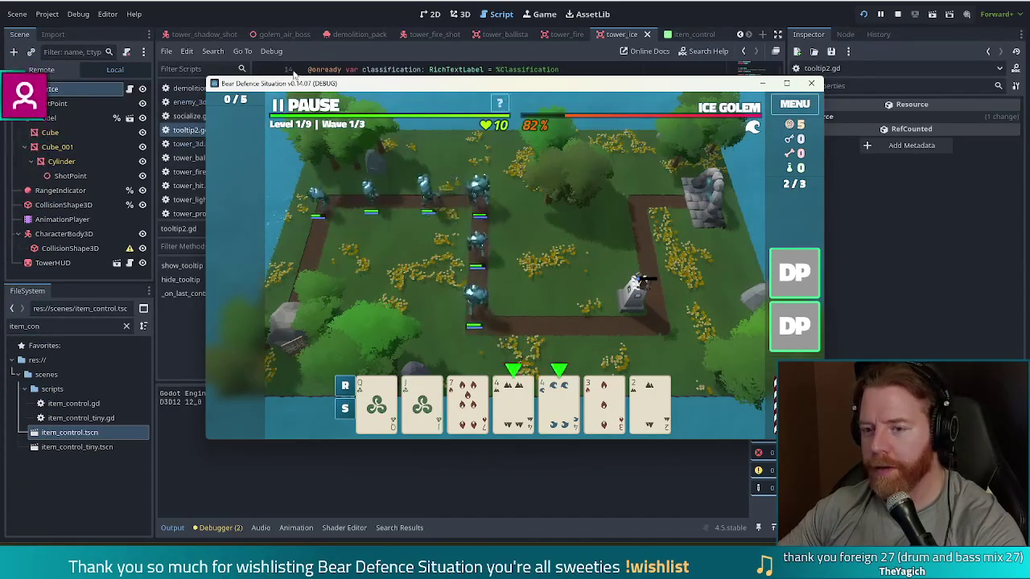
pyautogui.click(310, 111)
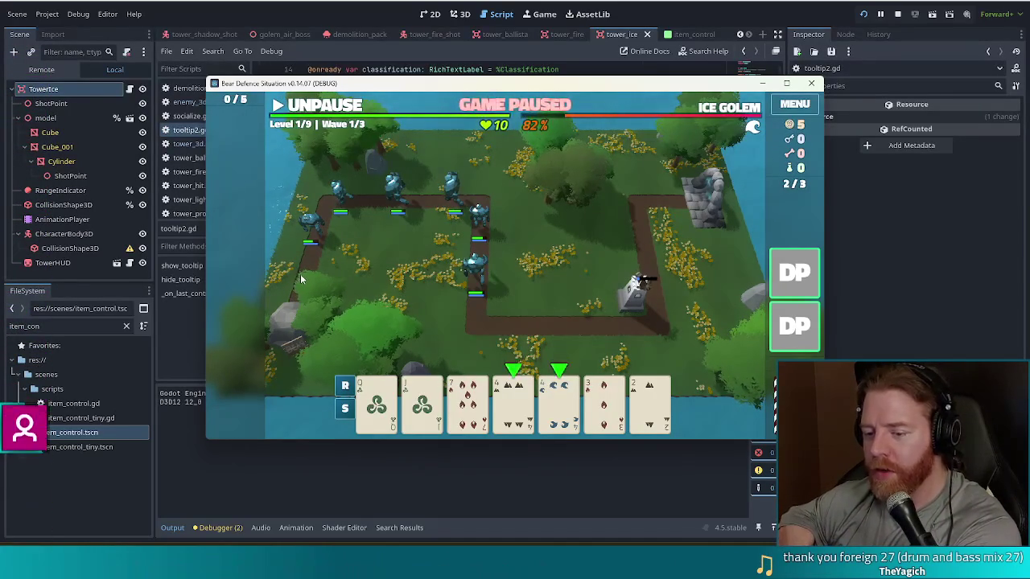
# Build a second Ballista near the top-left corner, use another Demolition Pack in wave 2, then return to the editor
pyautogui.click(641, 408)
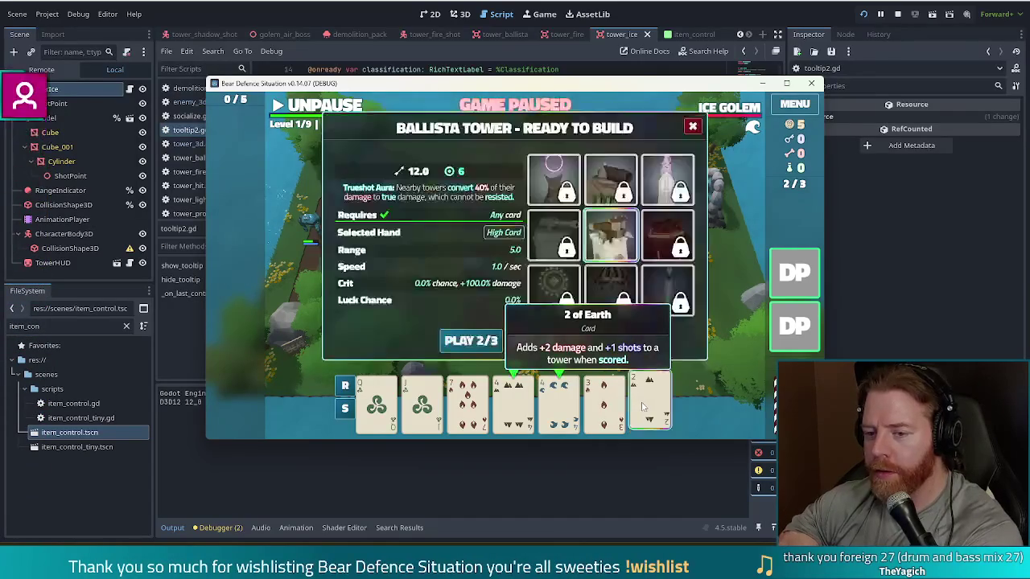
pyautogui.click(472, 346)
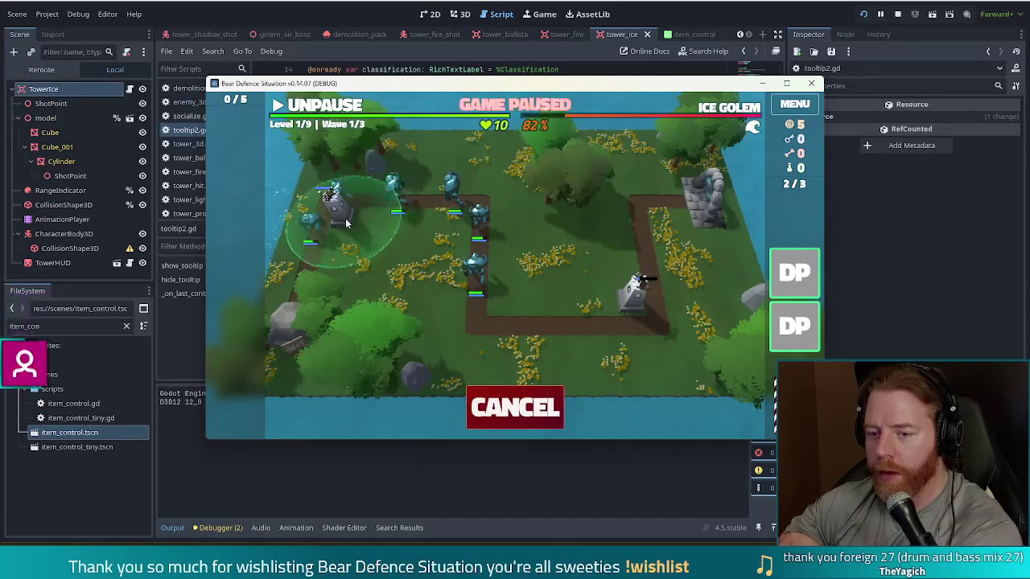
pyautogui.click(345, 218)
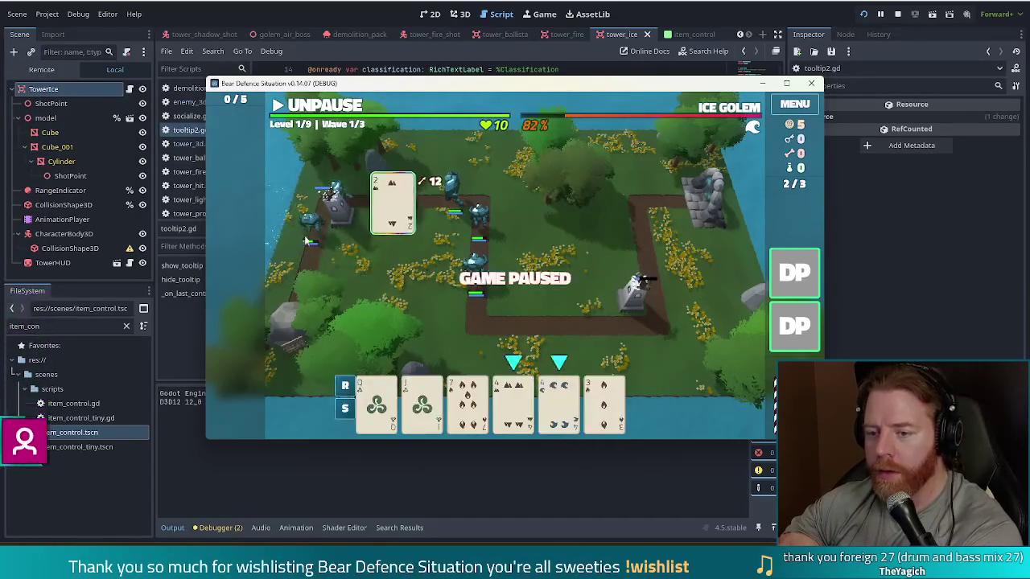
pyautogui.click(323, 113)
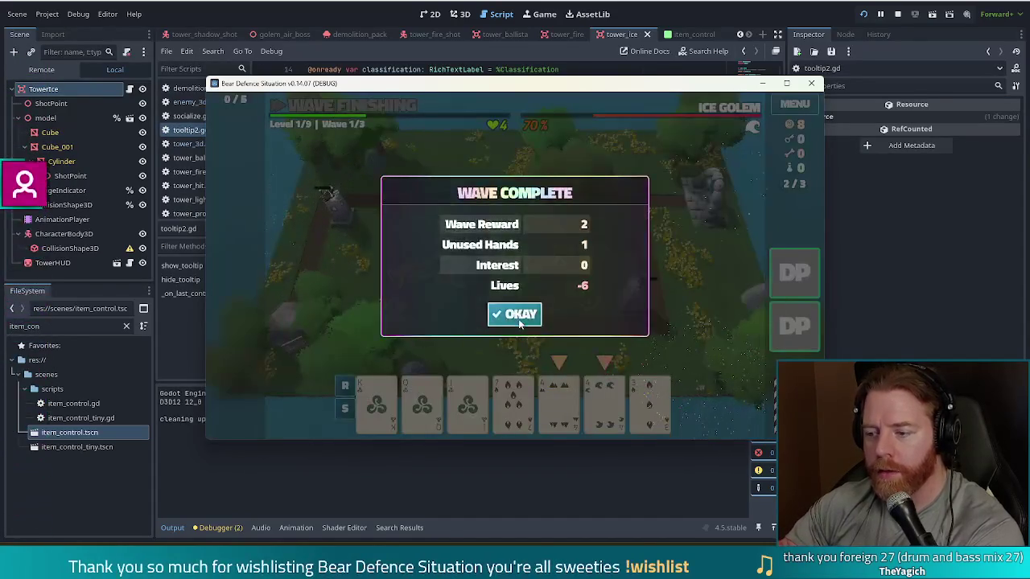
pyautogui.click(515, 315)
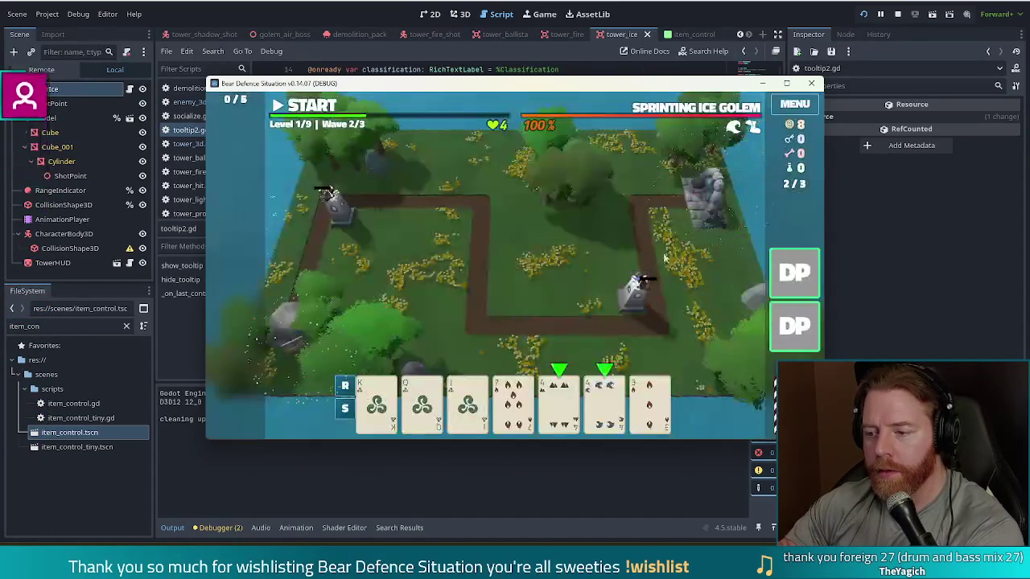
pyautogui.click(802, 274)
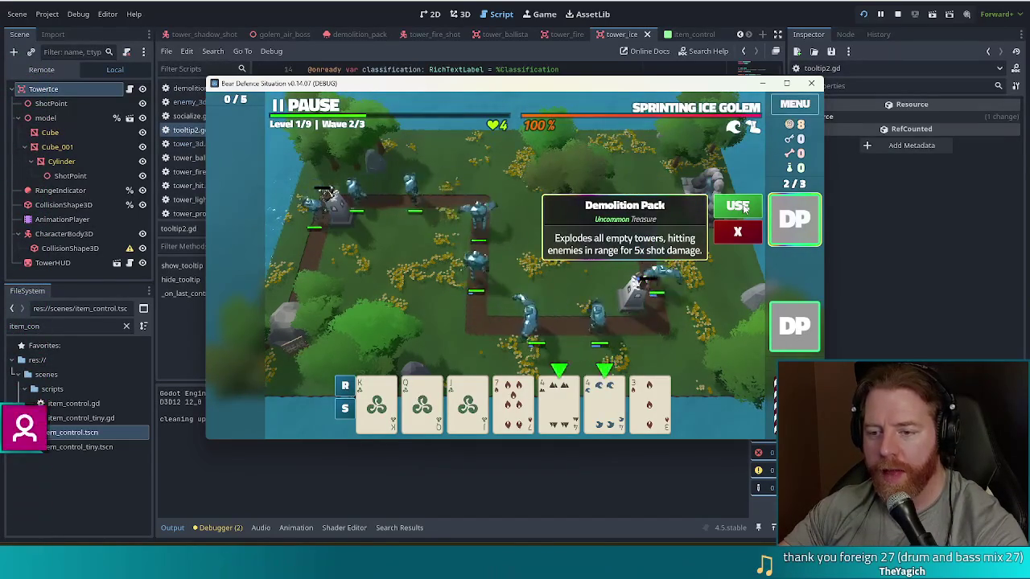
pyautogui.click(742, 207)
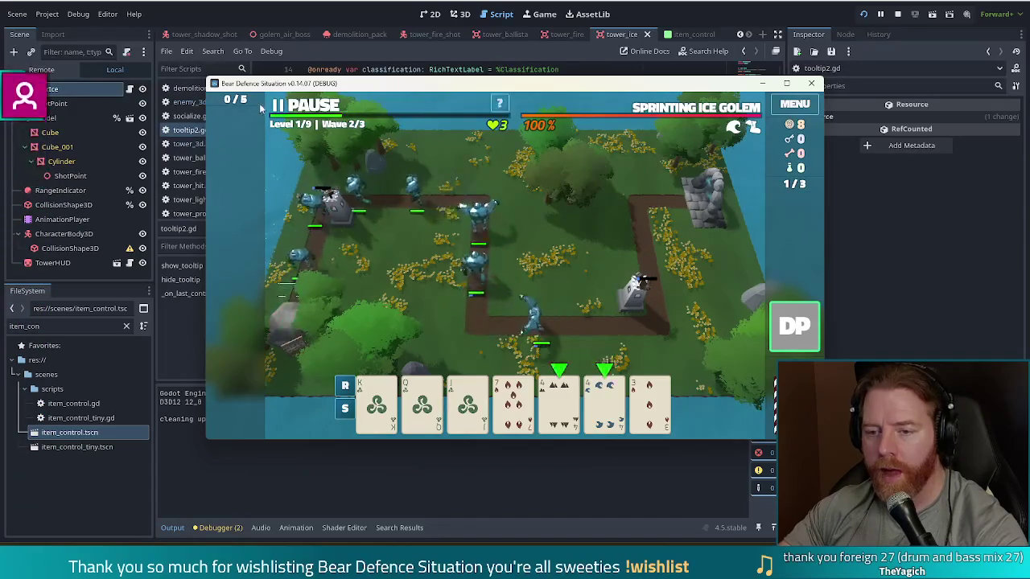
pyautogui.click(313, 105)
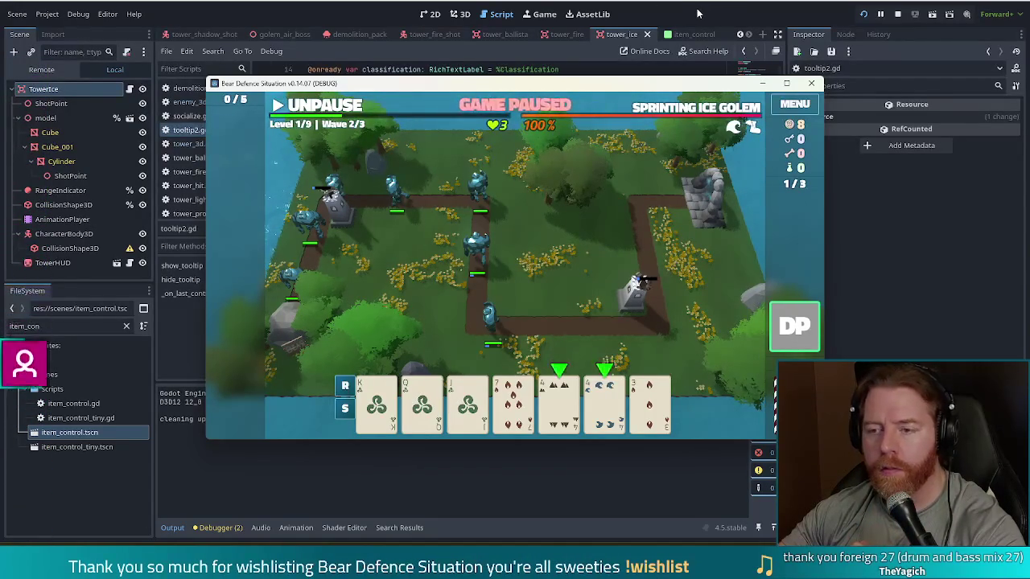
pyautogui.click(428, 16)
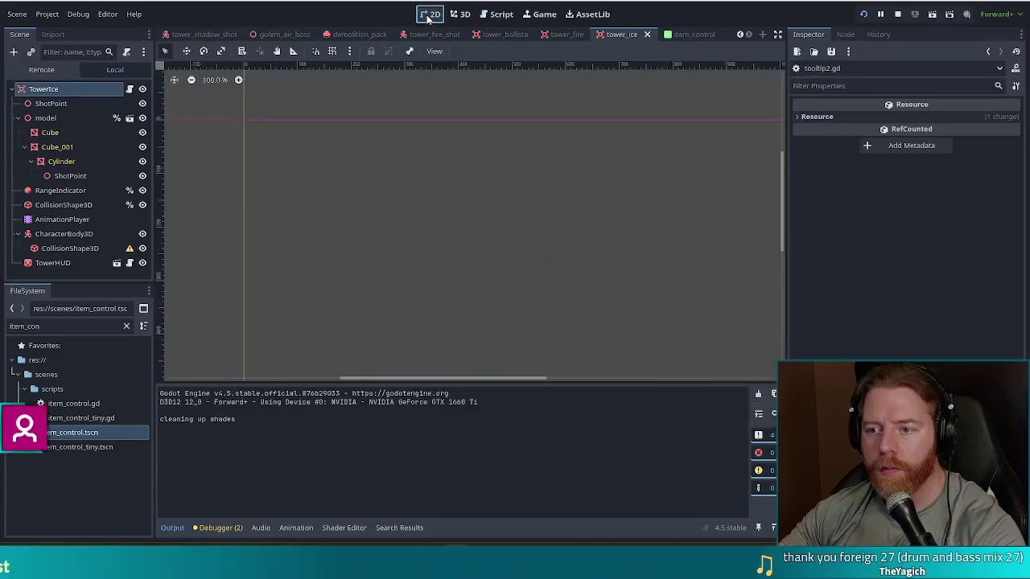
# Remove 'and o.shots >= 0' from line 13 of demolition_pack.gd and relaunch the game
pyautogui.click(497, 13)
pyautogui.click(204, 90)
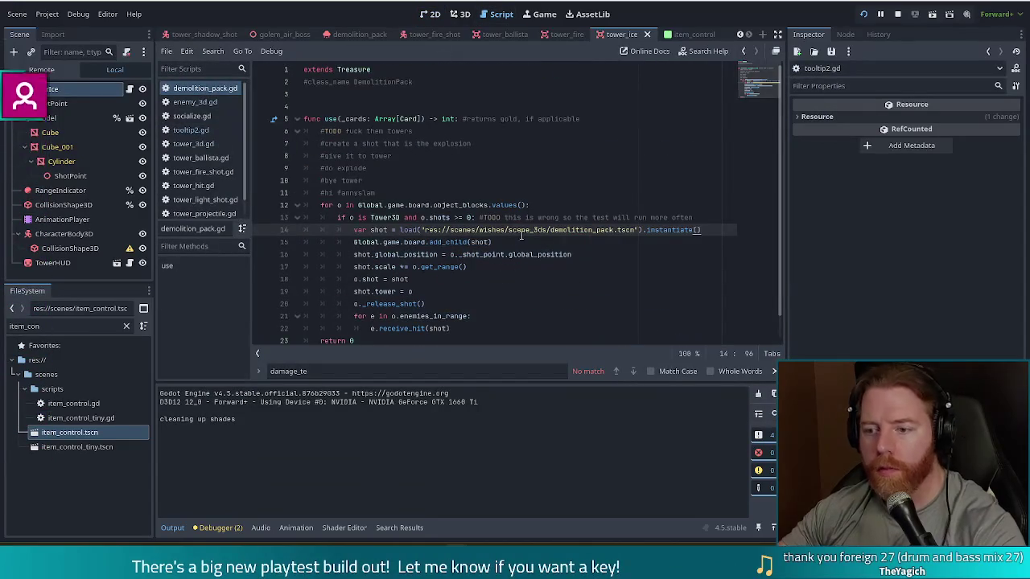
pyautogui.click(456, 217)
pyautogui.write('>')
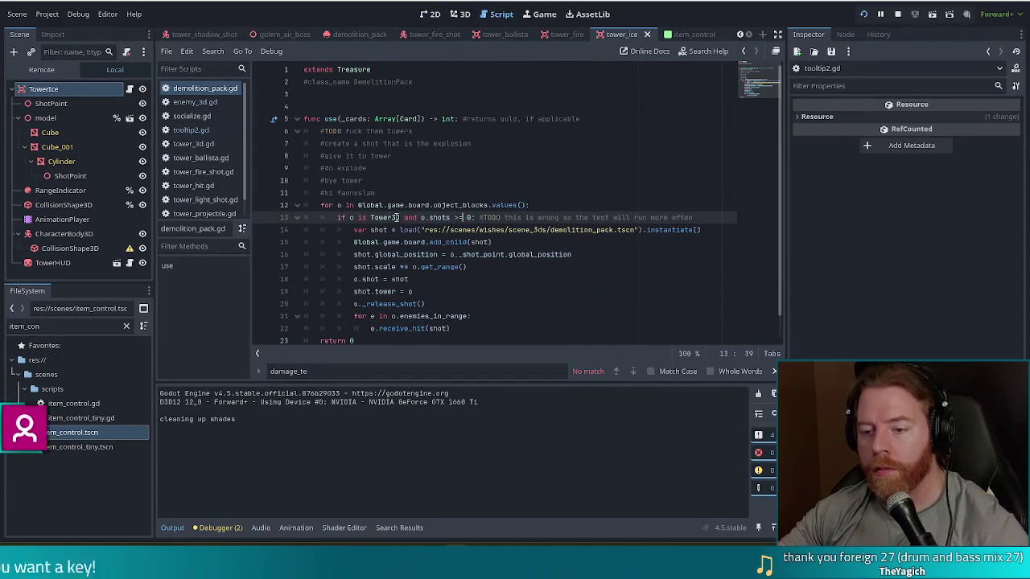
pyautogui.moveTo(435, 218); pyautogui.dragTo(475, 217)
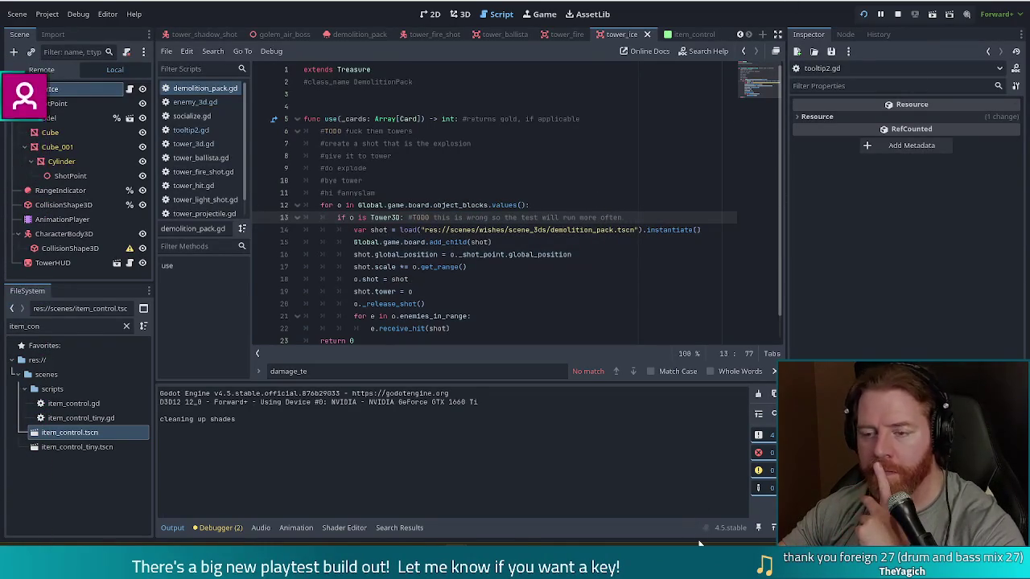
pyautogui.click(866, 22)
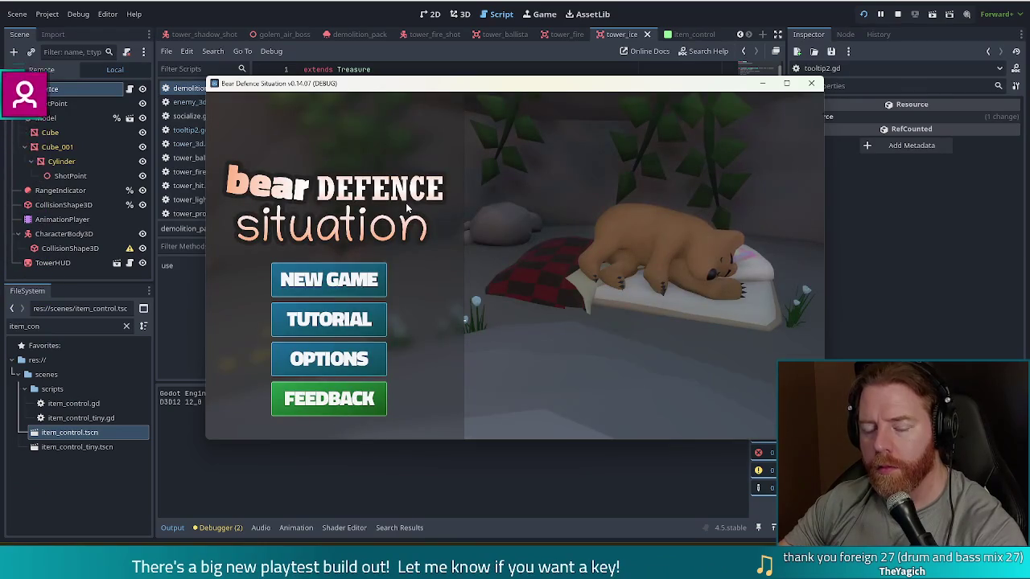
# Start a new game, build a tower and add three Demolition Packs with add_treasure demolition_pack
pyautogui.click(337, 286)
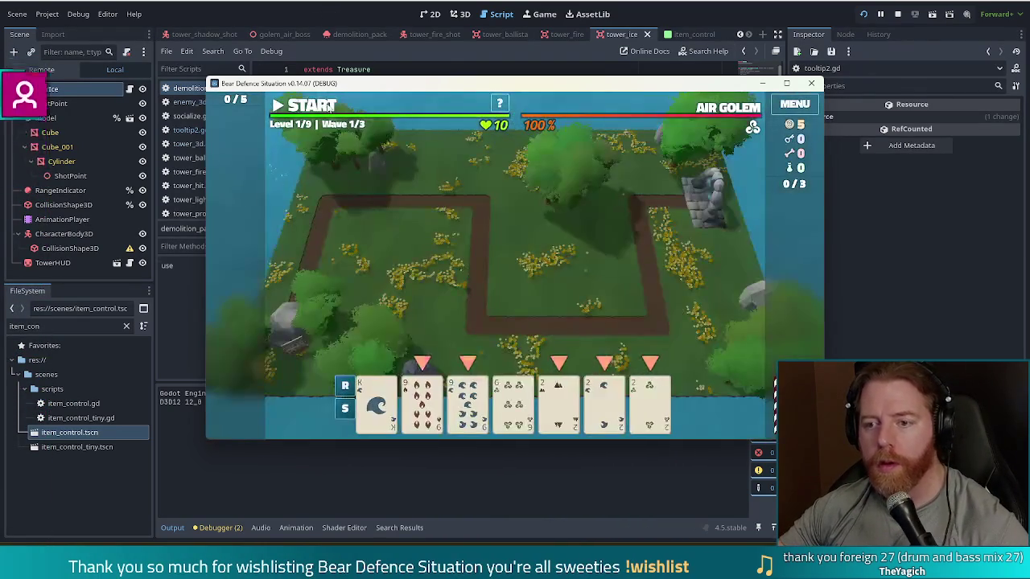
pyautogui.click(650, 398)
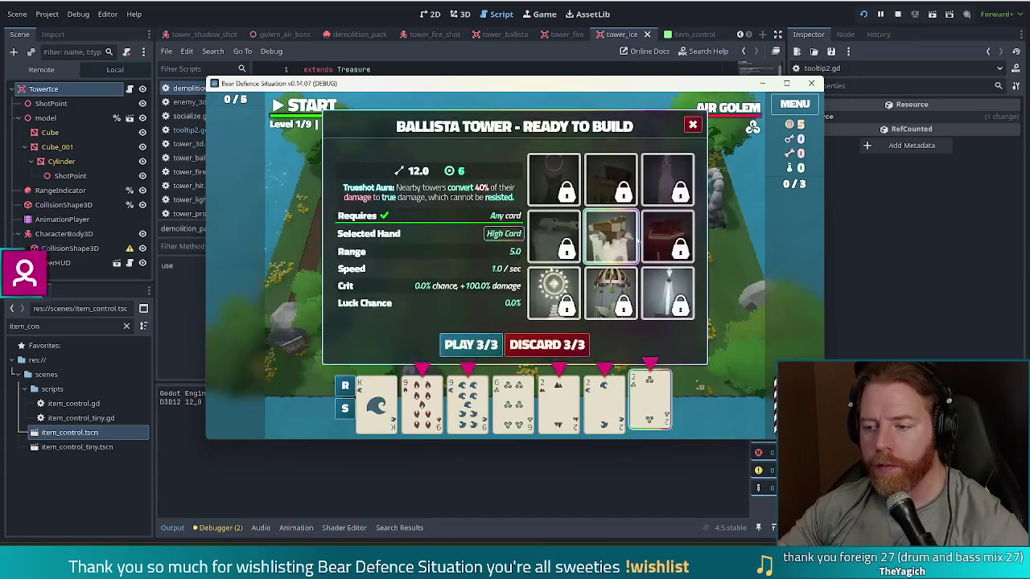
pyautogui.click(469, 346)
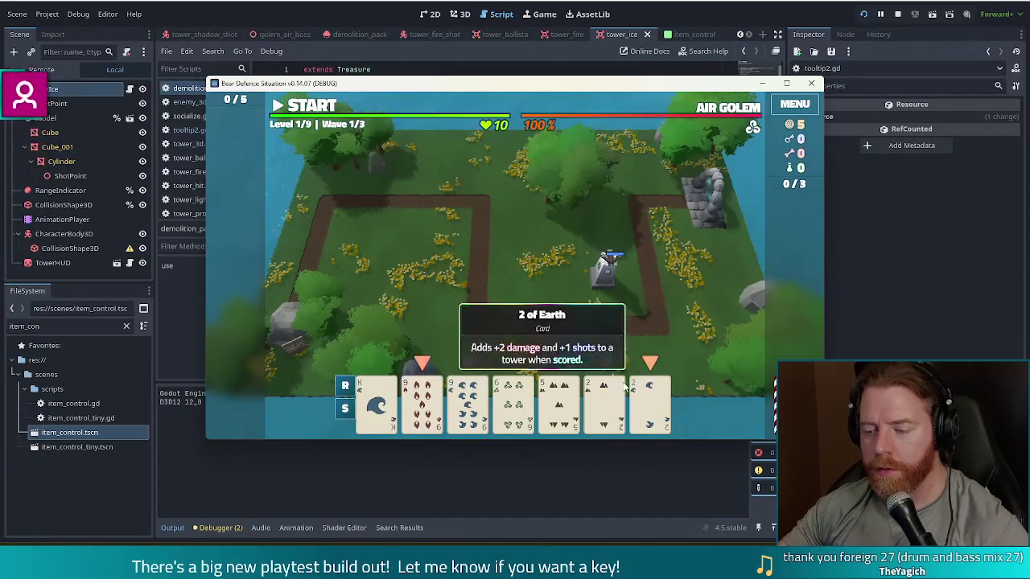
pyautogui.press('`')
pyautogui.write('add_treas')
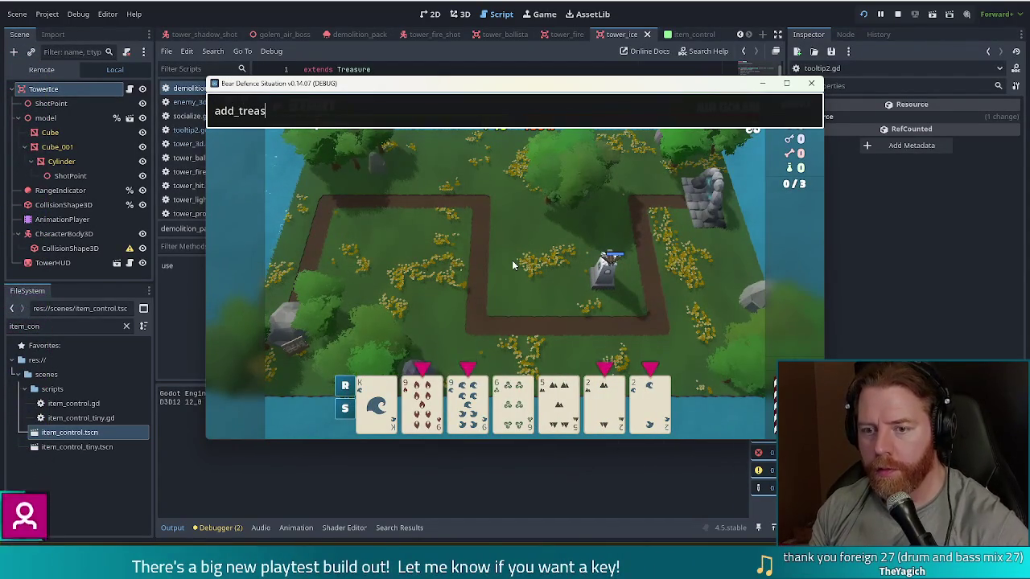
pyautogui.write('ure ')
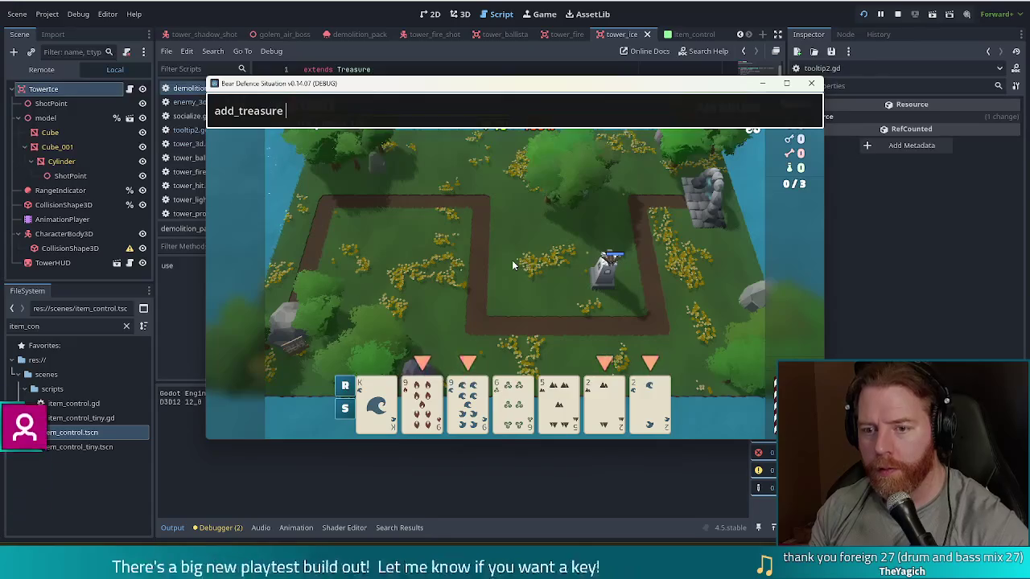
pyautogui.write('demolition')
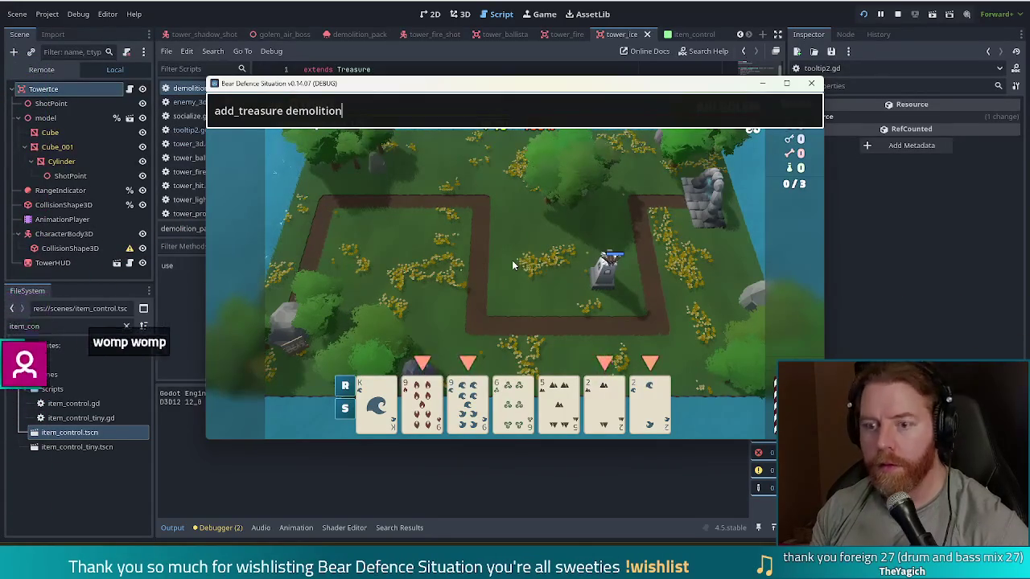
pyautogui.write('_pack')
pyautogui.press('Return')
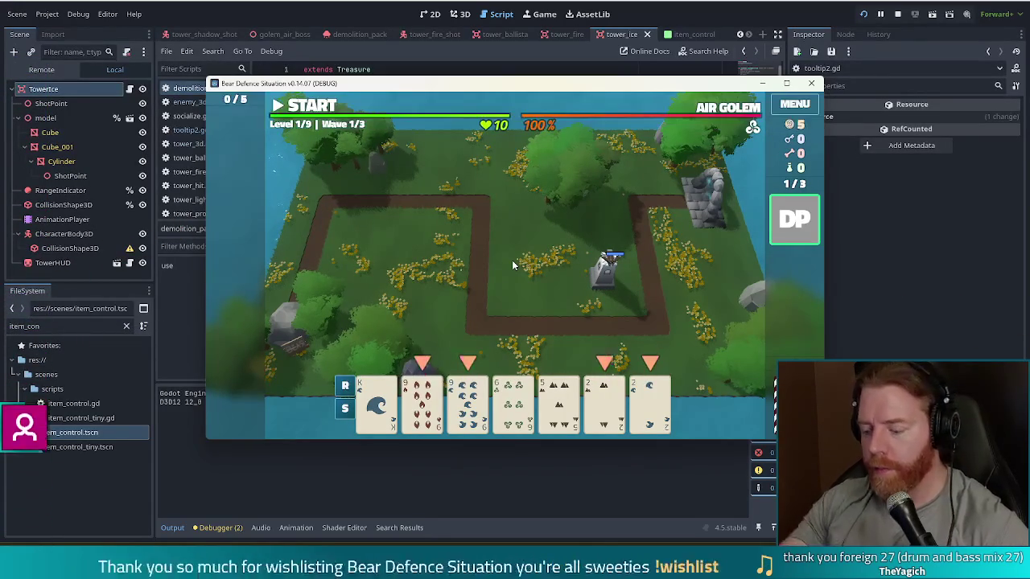
pyautogui.press('quoteleft')
pyautogui.press('Return')
pyautogui.press('Return')
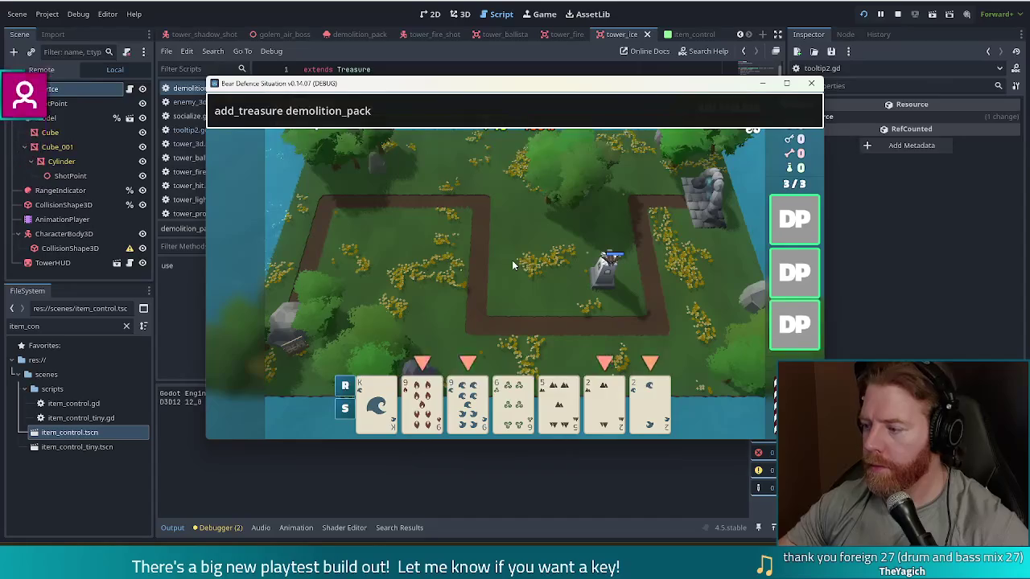
# Start wave 1, place a Ballista on the left path and detonate two Demolition Packs
pyautogui.press('space')
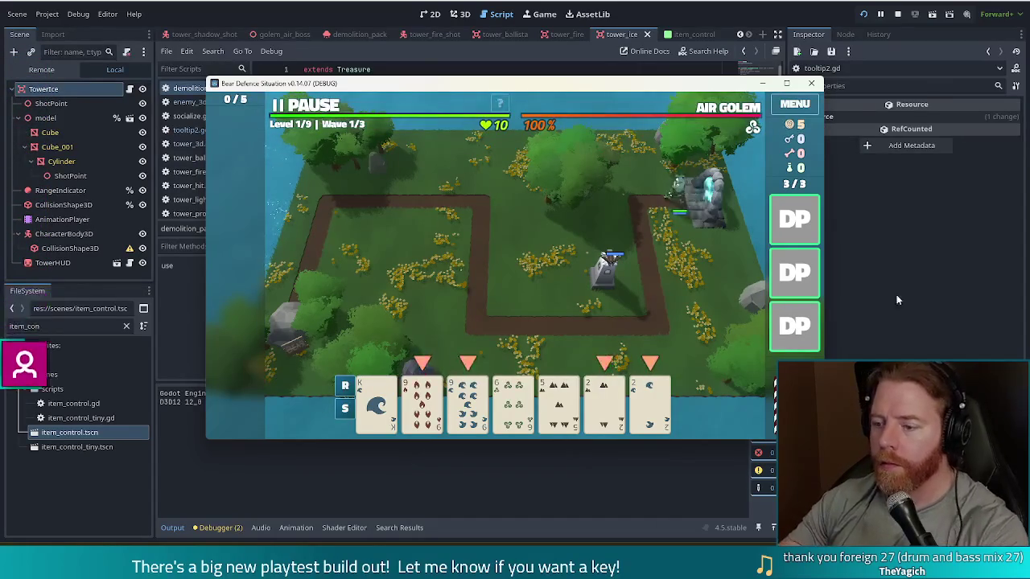
pyautogui.click(650, 400)
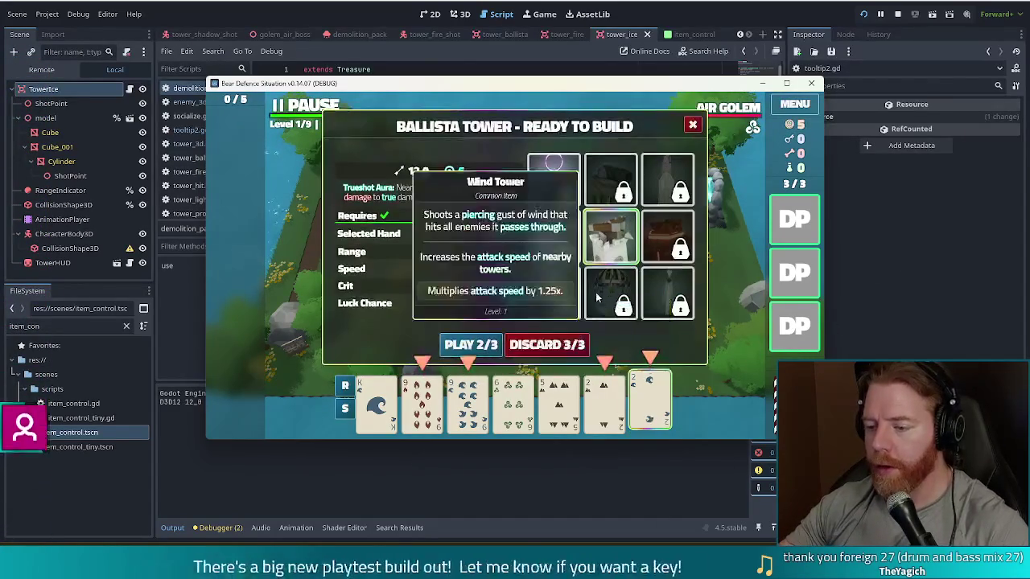
pyautogui.click(486, 344)
pyautogui.click(350, 222)
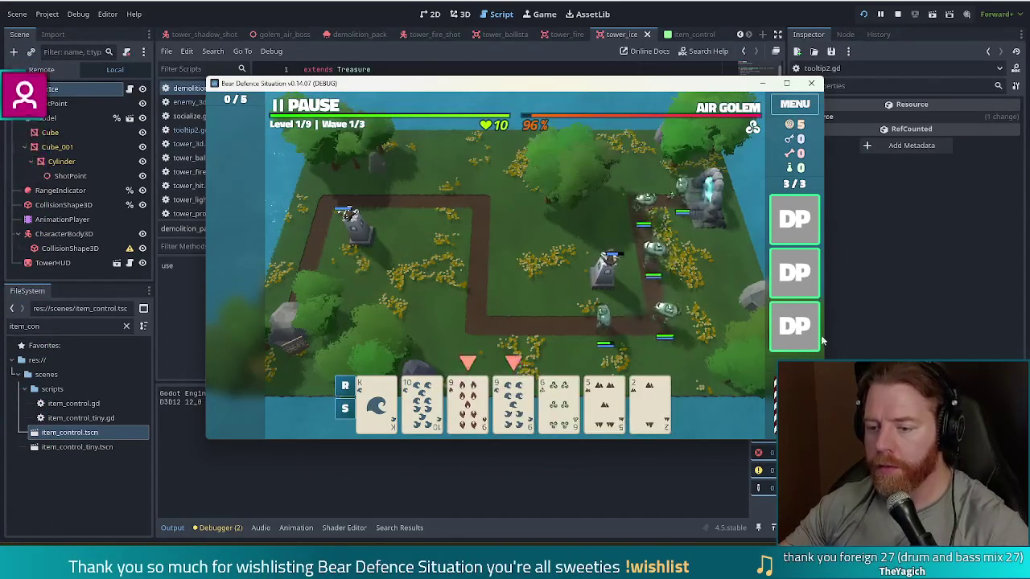
pyautogui.click(790, 213)
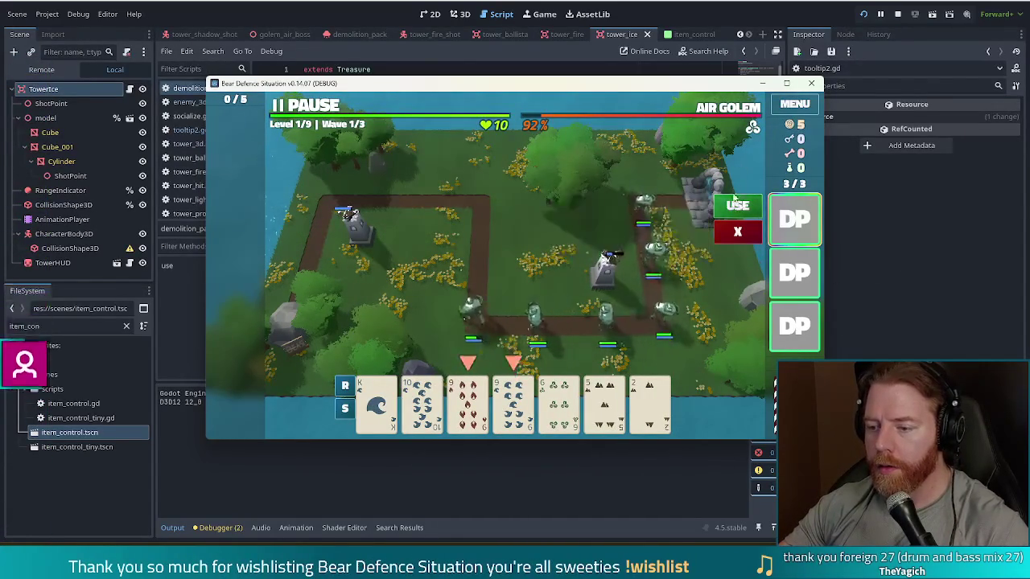
pyautogui.click(737, 205)
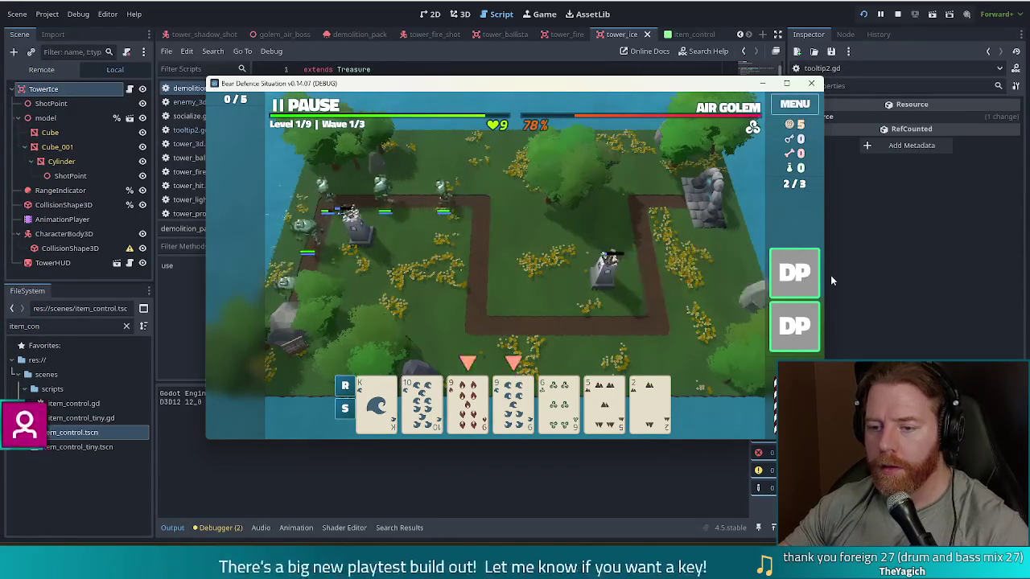
pyautogui.click(795, 273)
pyautogui.click(747, 209)
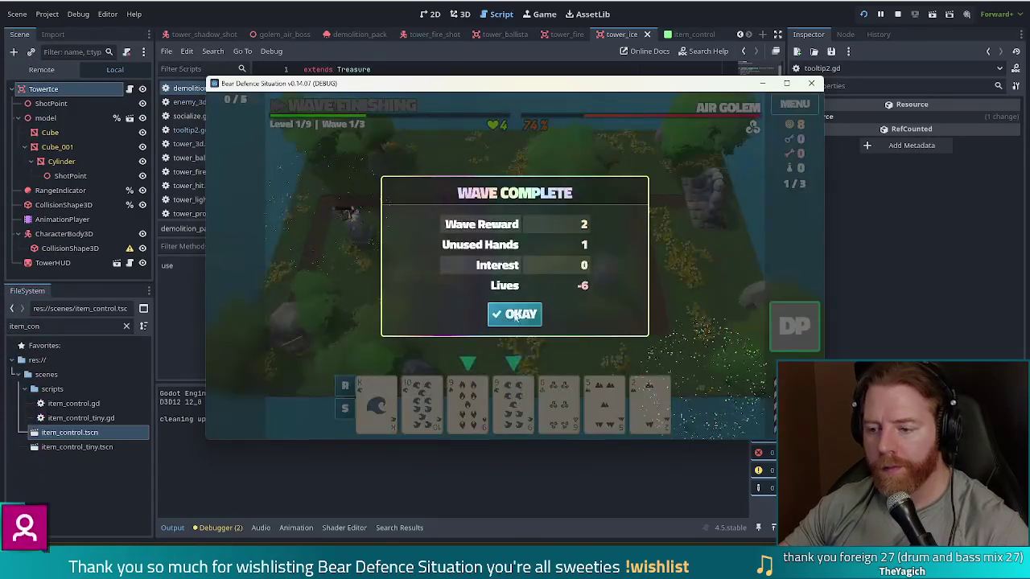
# Begin wave 2, detonate the last Demolition Pack, pause and recall the add_treasure command
pyautogui.click(515, 311)
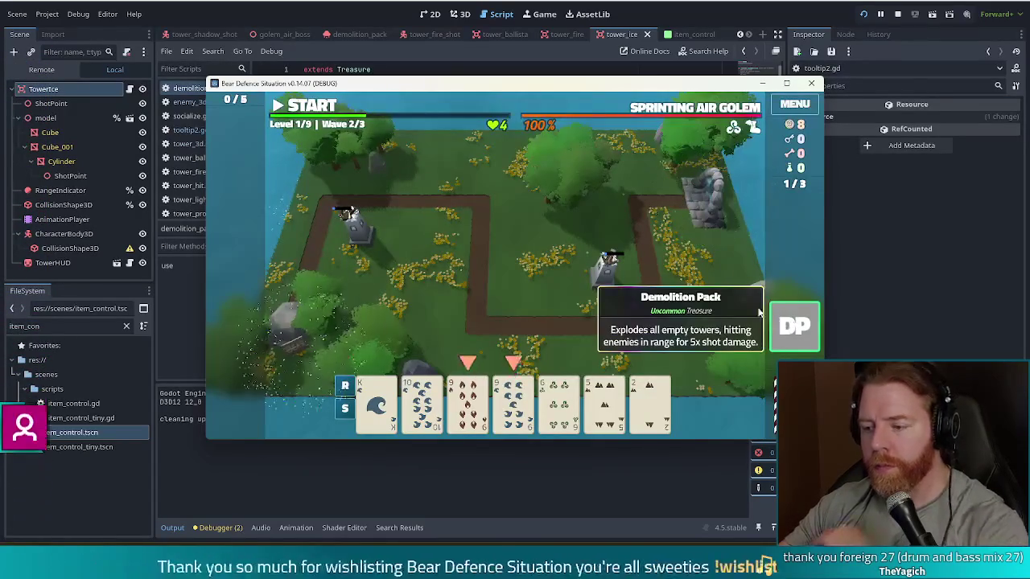
pyautogui.press('space')
pyautogui.click(795, 334)
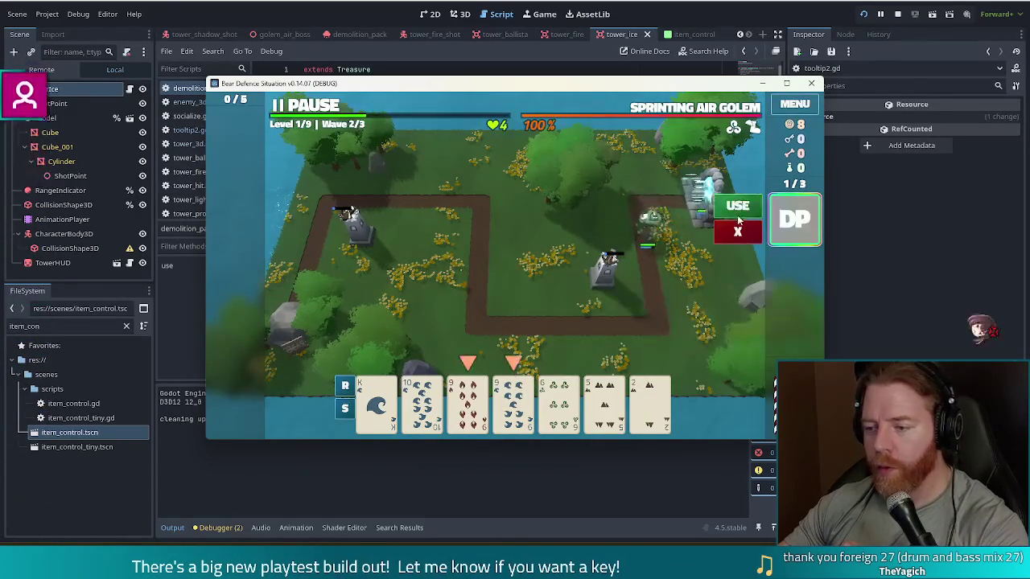
pyautogui.click(742, 206)
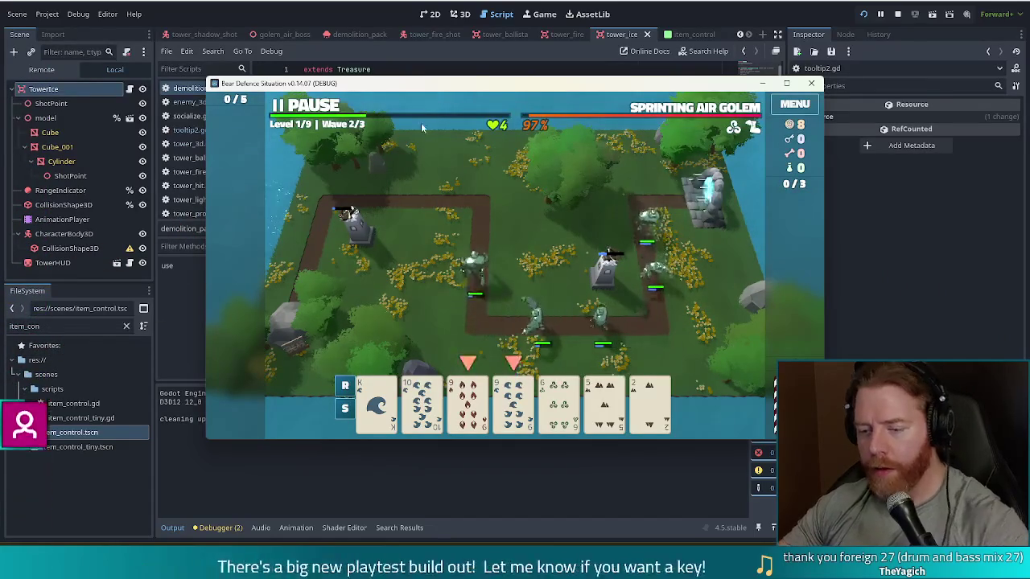
pyautogui.press('space')
pyautogui.press('quoteleft')
pyautogui.press('Up')
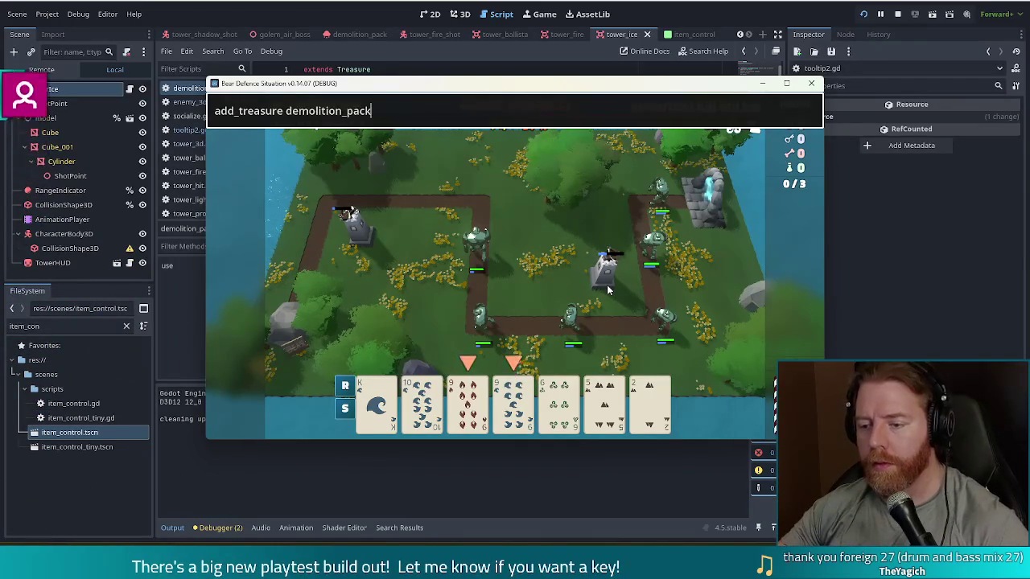
# Add three more Demolition Packs from the console and detonate all three
pyautogui.press('Return')
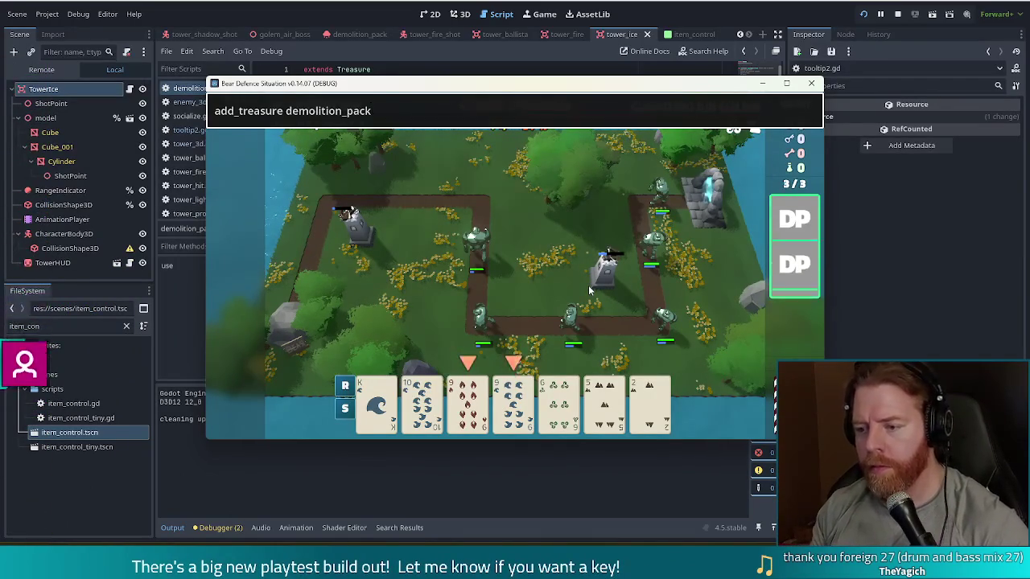
pyautogui.press('Escape')
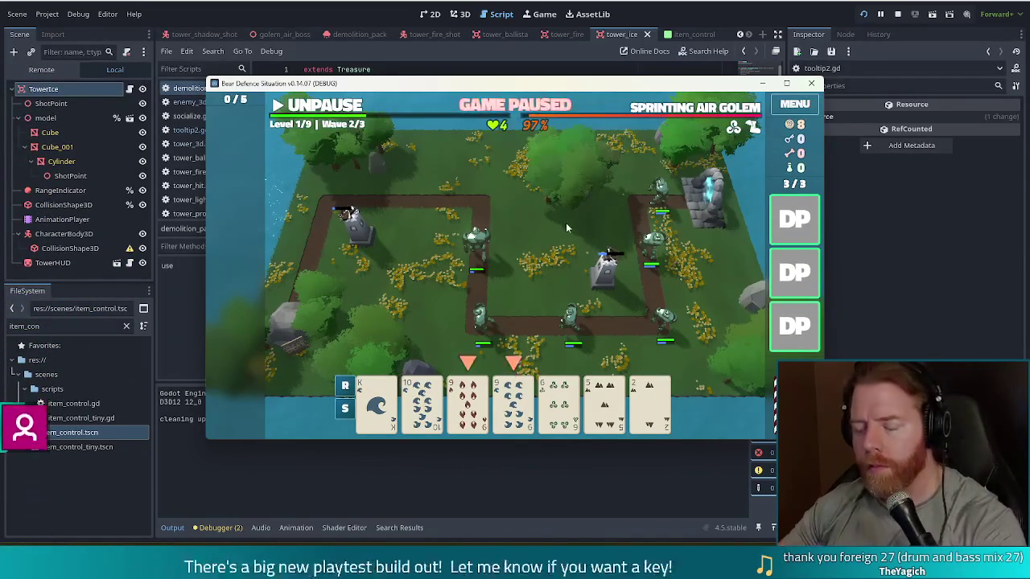
pyautogui.moveTo(799, 219)
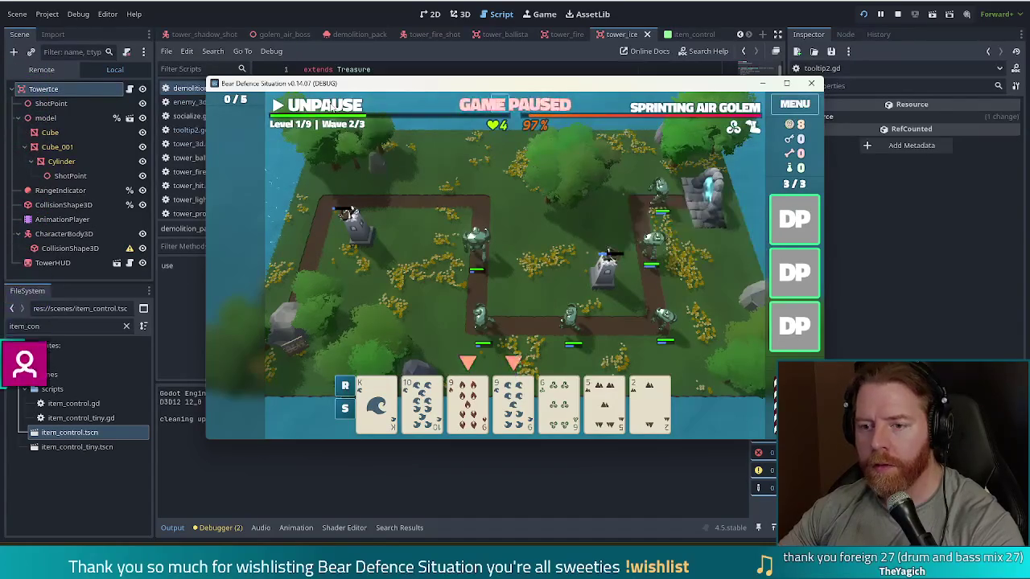
pyautogui.click(795, 219)
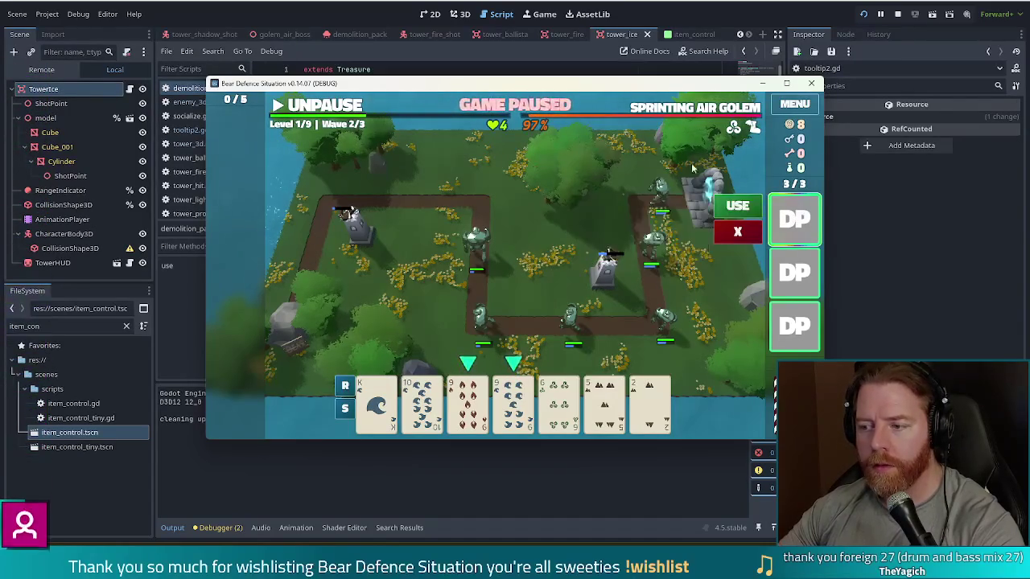
pyautogui.click(735, 208)
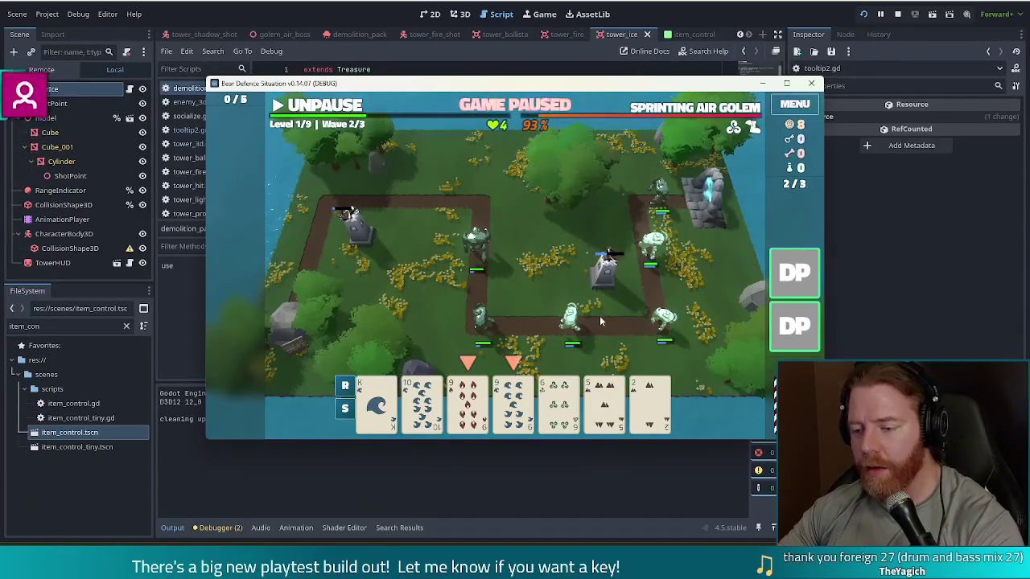
pyautogui.click(795, 272)
pyautogui.click(737, 205)
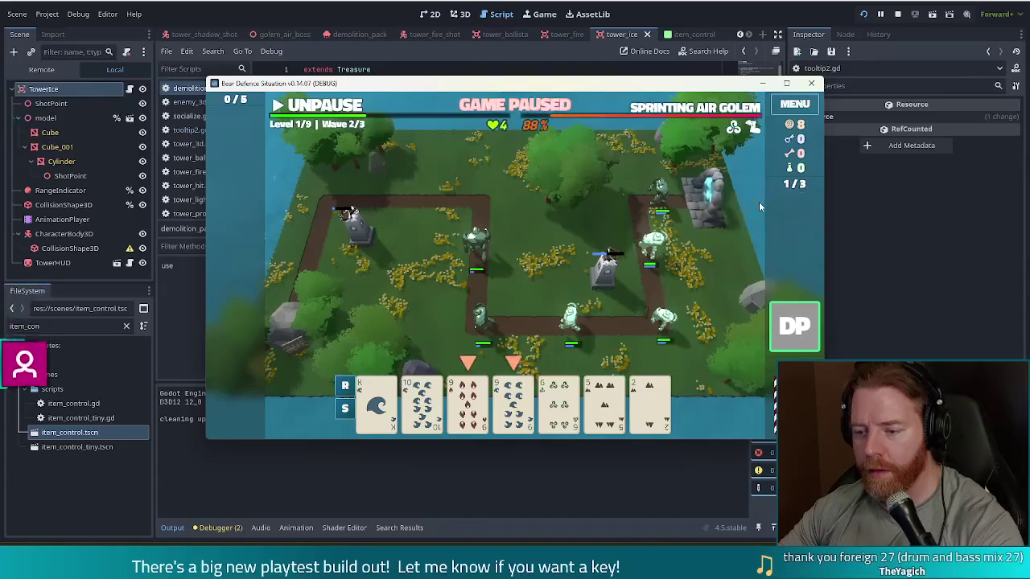
pyautogui.click(781, 328)
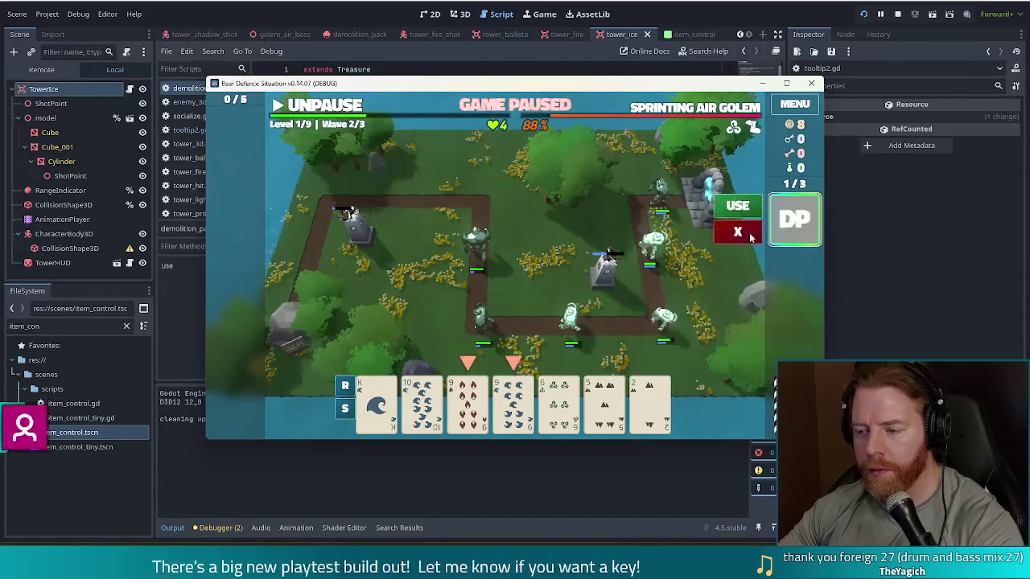
pyautogui.click(738, 211)
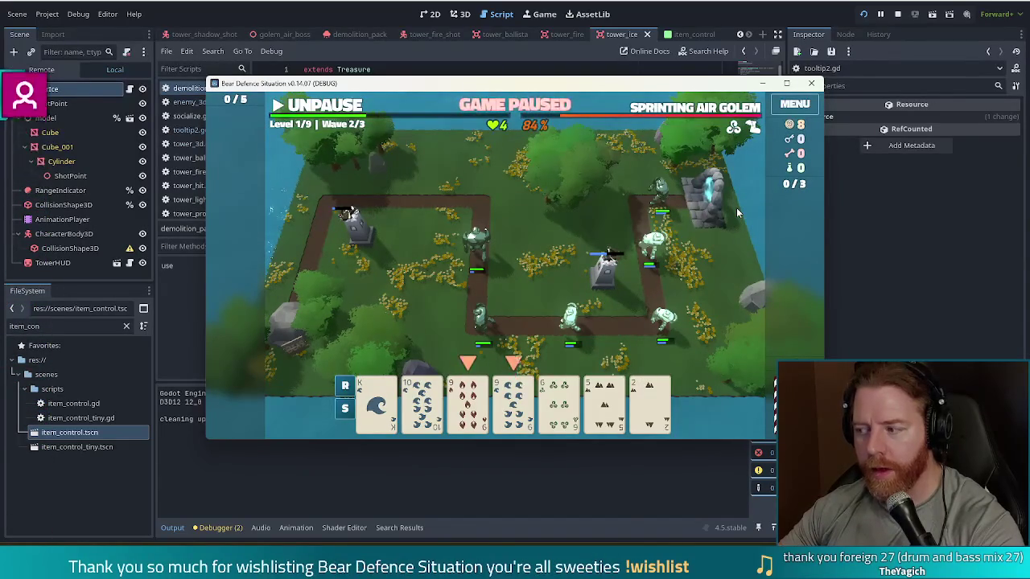
# Restock three Demolition Packs again, detonate them while paused, then unpause the game
pyautogui.press('quoteleft')
pyautogui.press('Return')
pyautogui.press('Return')
pyautogui.press('Return')
pyautogui.press('Escape')
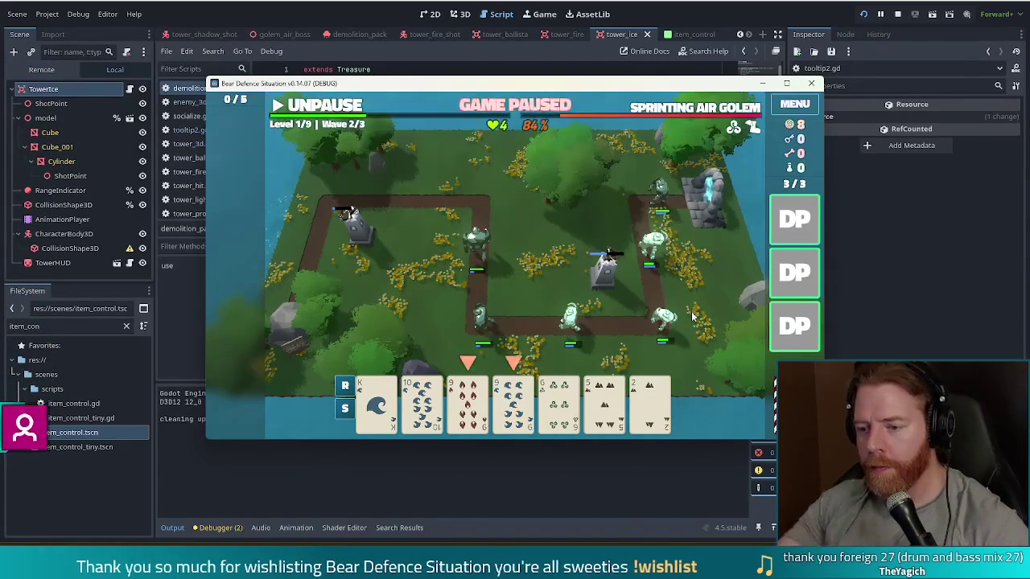
pyautogui.click(314, 107)
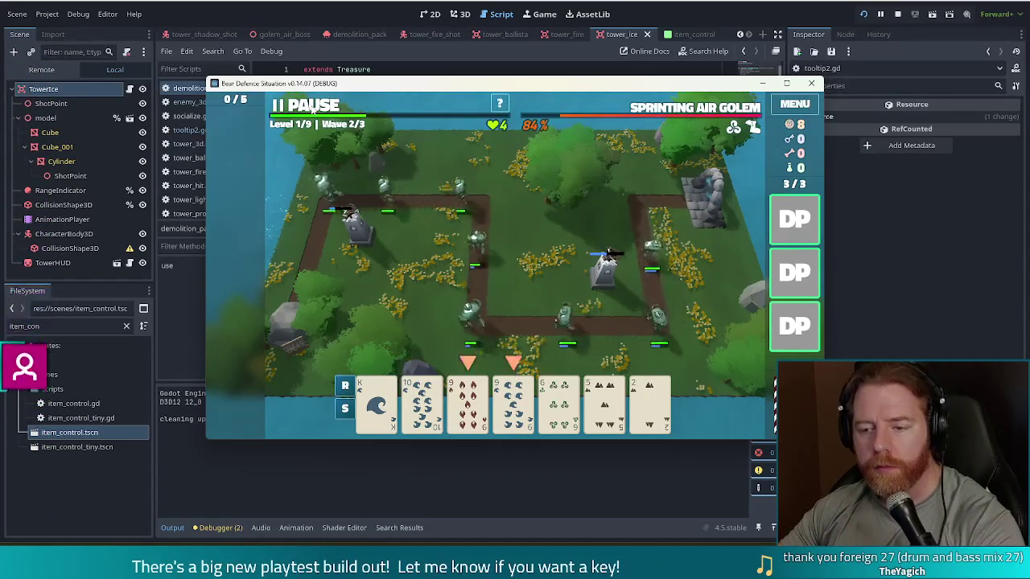
pyautogui.click(312, 106)
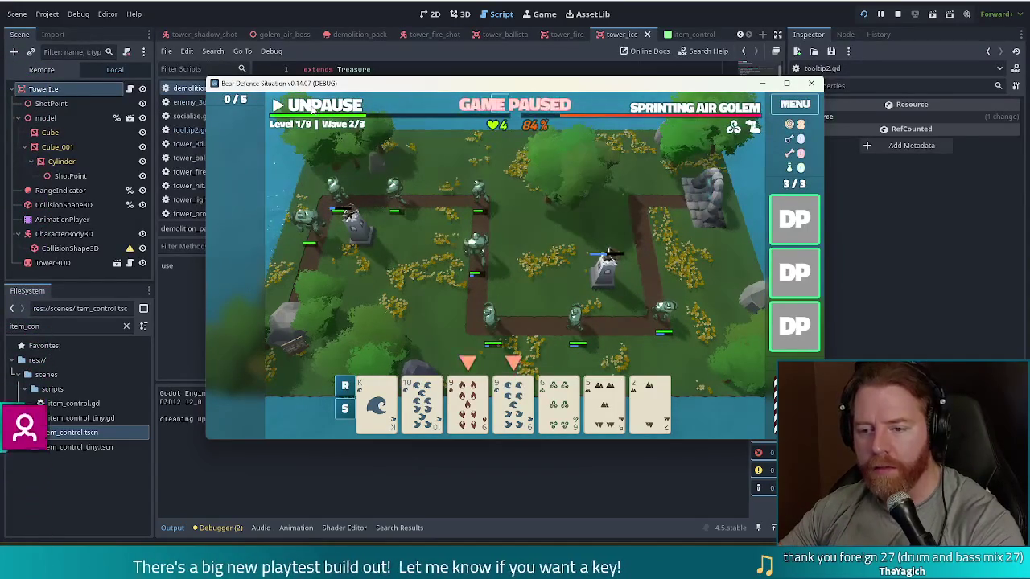
pyautogui.click(792, 224)
pyautogui.click(739, 207)
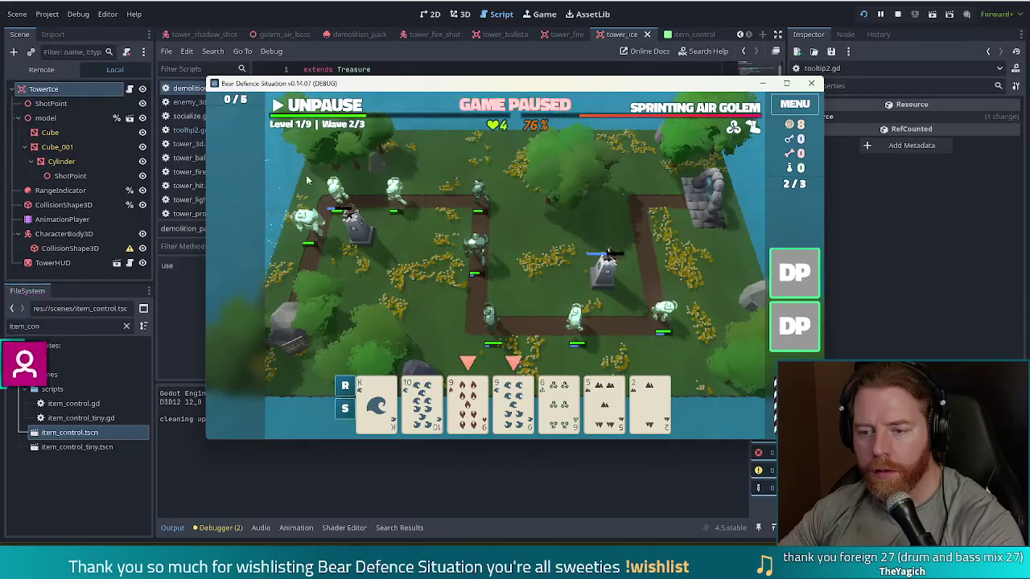
pyautogui.click(795, 272)
pyautogui.click(751, 207)
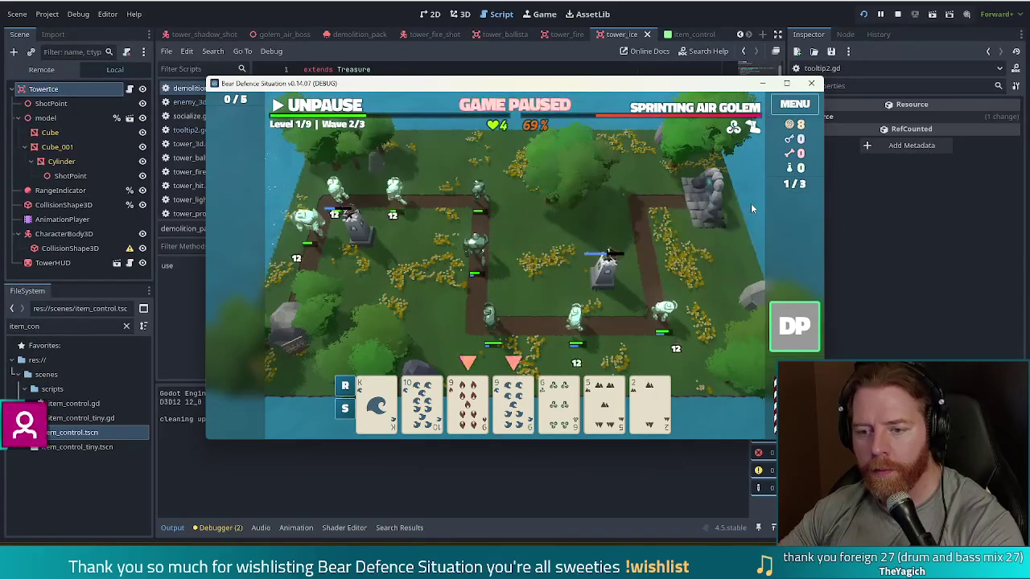
pyautogui.click(795, 326)
pyautogui.click(735, 202)
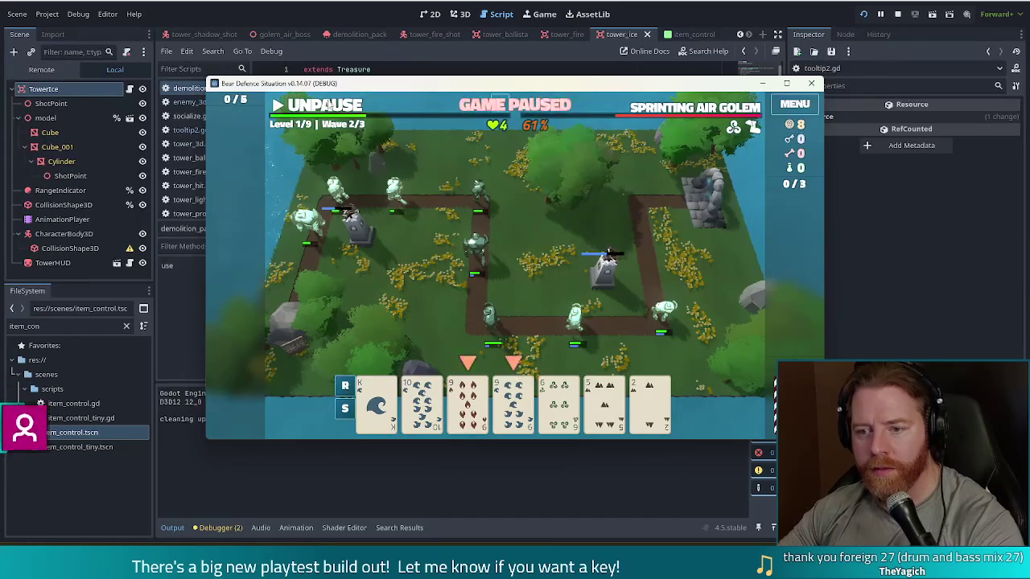
pyautogui.click(330, 108)
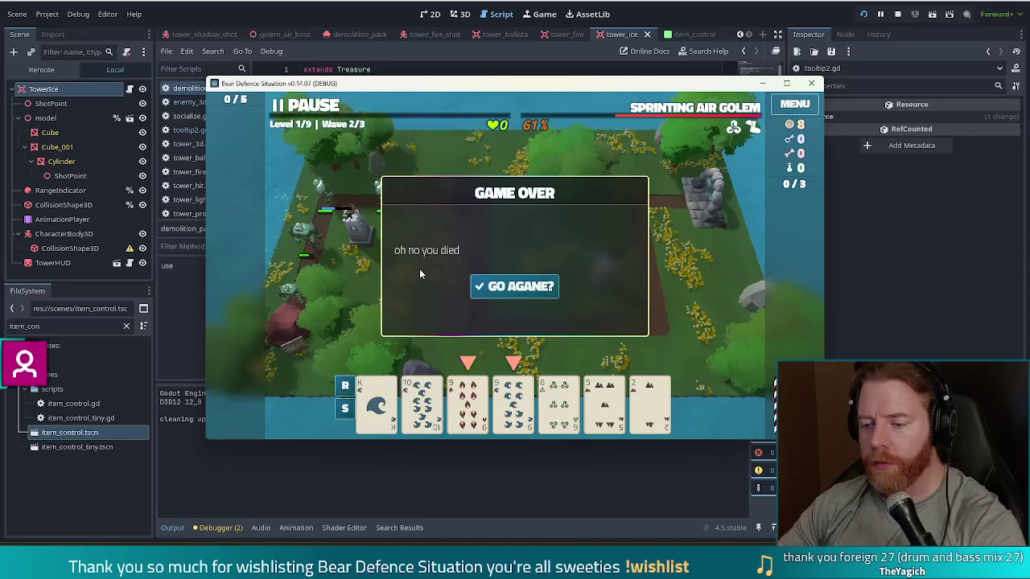
# Click GO AGANE? on the Game Over screen
pyautogui.click(535, 292)
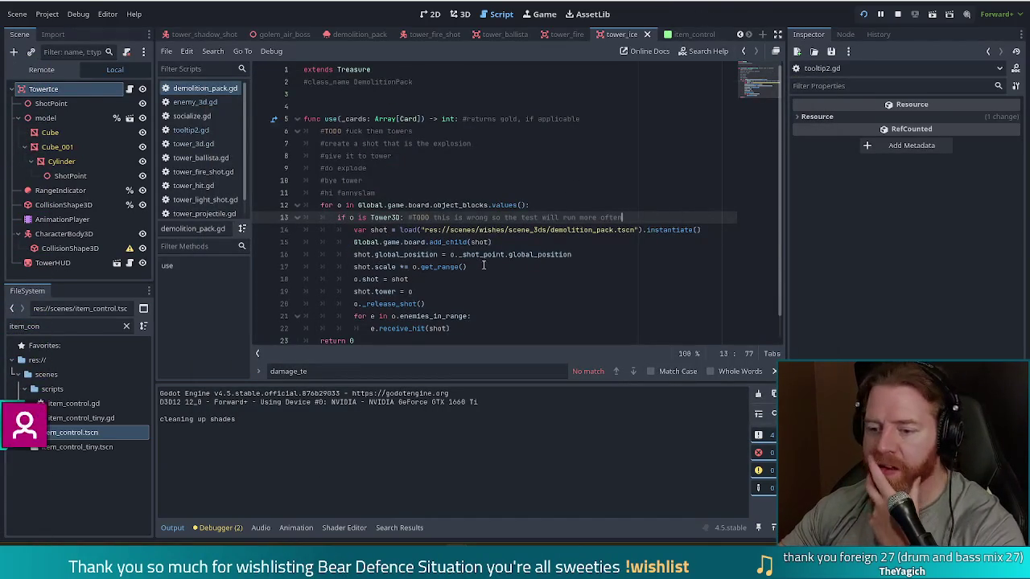
# Find the o._release_shot() call on line 20 of demolition_pack.gd and jump to its definition in tower_3d.gd
pyautogui.scroll(-1, 484, 266)
pyautogui.moveTo(388, 193)
pyautogui.mouseDown()
pyautogui.moveTo(620, 194)
pyautogui.moveTo(456, 304)
pyautogui.moveTo(467, 242)
pyautogui.moveTo(471, 291)
pyautogui.mouseUp()
pyautogui.click(418, 280)
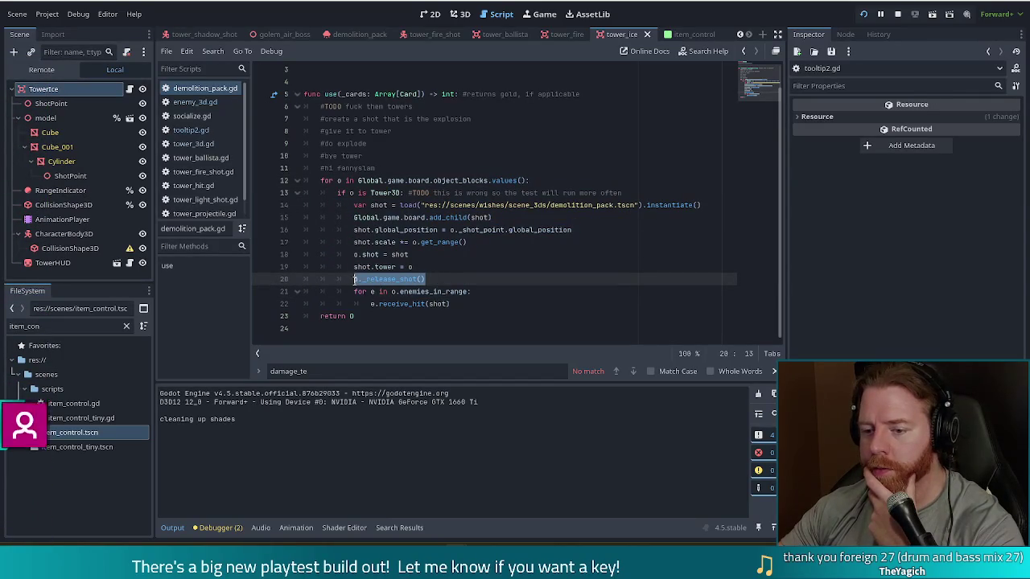
pyautogui.click(414, 279)
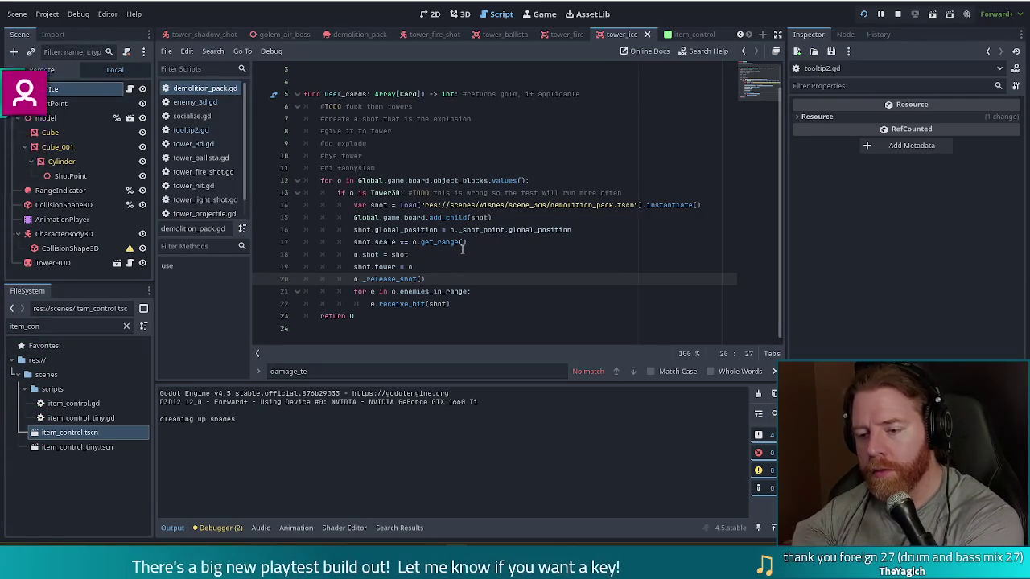
pyautogui.keyDown('ctrl'); pyautogui.click(395, 279); pyautogui.keyUp('ctrl')
# Read through _release_shot, highlighting its damage-conversion block
pyautogui.scroll(-6, 462, 251)
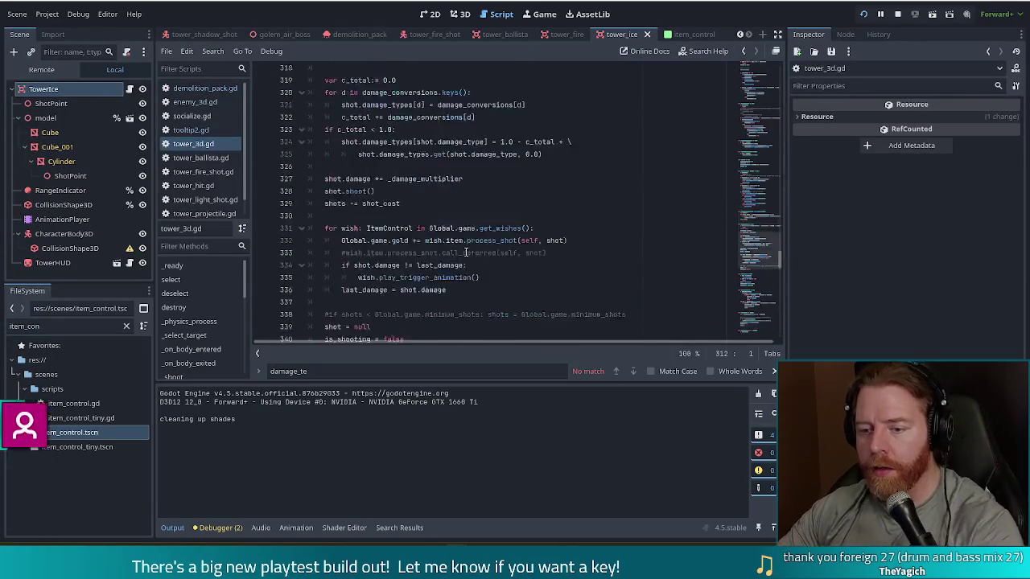
pyautogui.scroll(5, 395, 253)
pyautogui.scroll(-3, 391, 241)
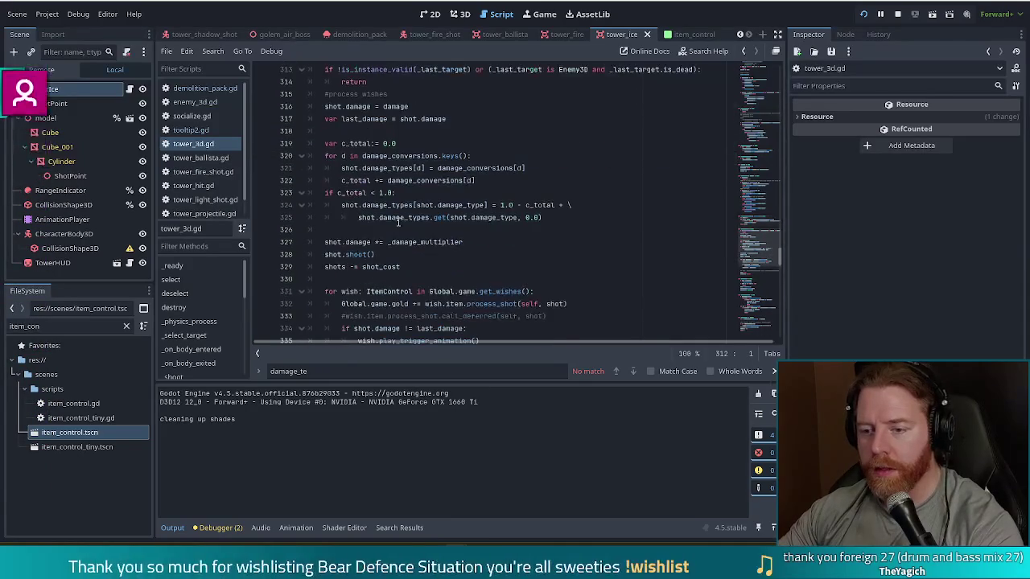
pyautogui.moveTo(341, 143)
pyautogui.mouseDown()
pyautogui.moveTo(386, 234)
pyautogui.moveTo(483, 205)
pyautogui.moveTo(549, 215)
pyautogui.mouseUp()
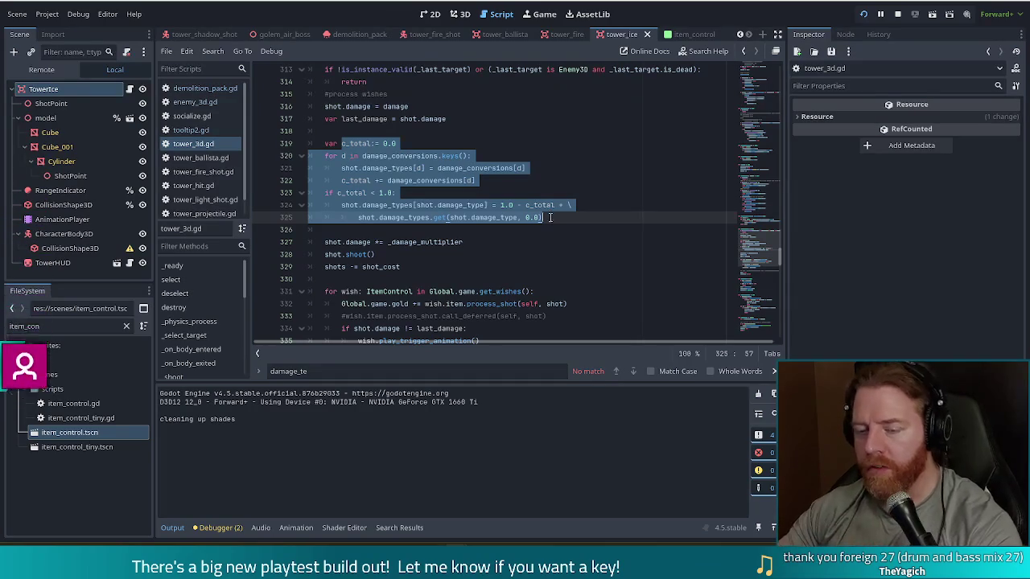
pyautogui.scroll(3, 549, 215)
pyautogui.scroll(-4, 361, 255)
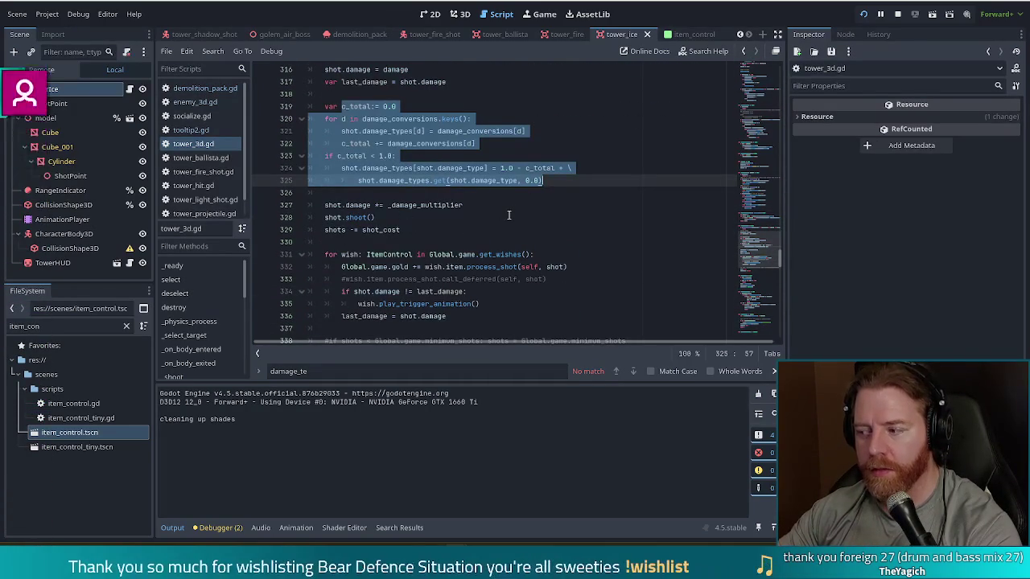
pyautogui.scroll(6, 510, 223)
pyautogui.scroll(-6, 517, 228)
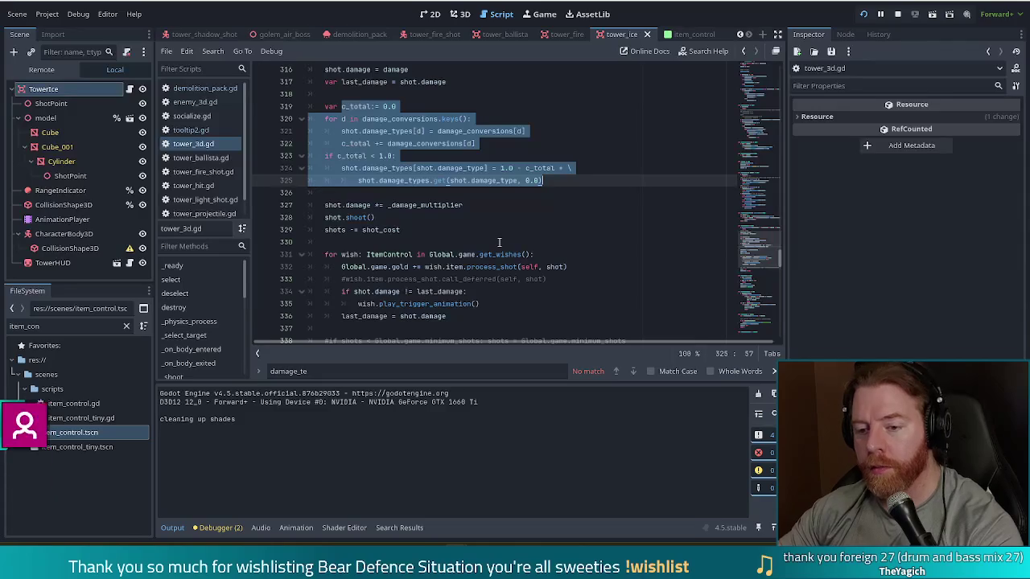
pyautogui.scroll(-4, 490, 206)
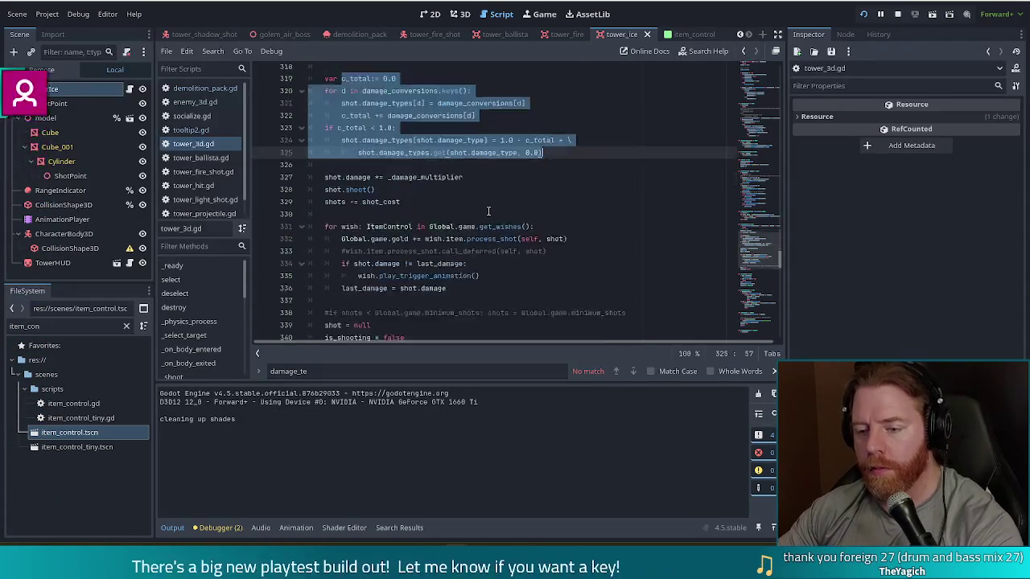
pyautogui.scroll(3, 441, 161)
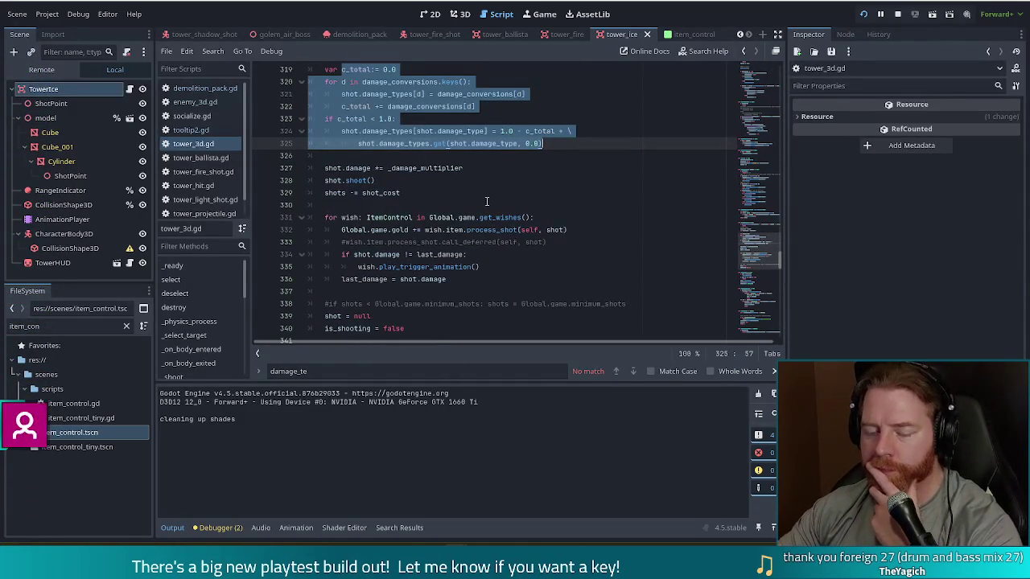
# Review the for-wish loop that calls process_shot in _release_shot
pyautogui.moveTo(397, 218)
pyautogui.mouseDown()
pyautogui.moveTo(478, 267)
pyautogui.moveTo(463, 275)
pyautogui.mouseUp()
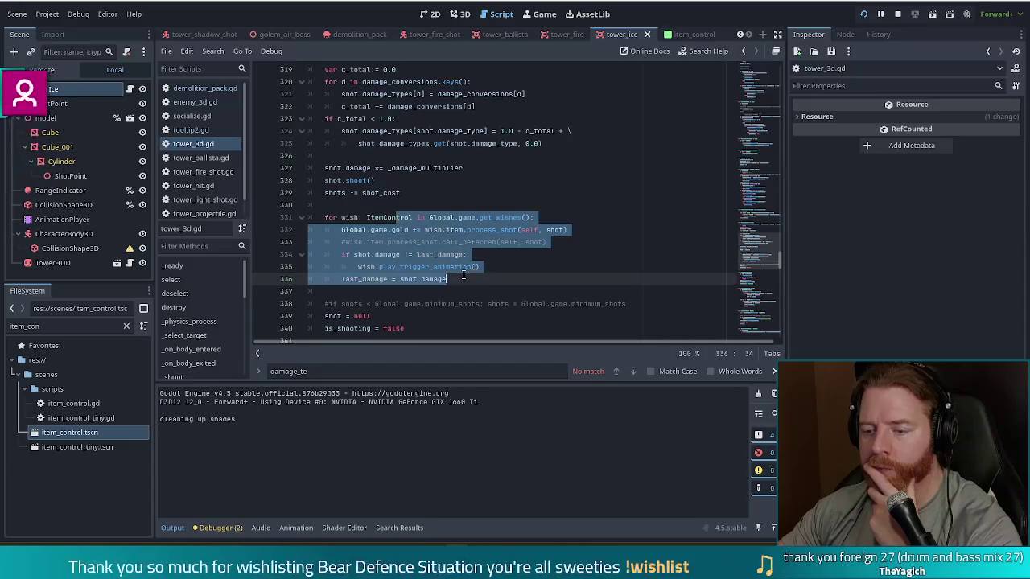
pyautogui.click(463, 276)
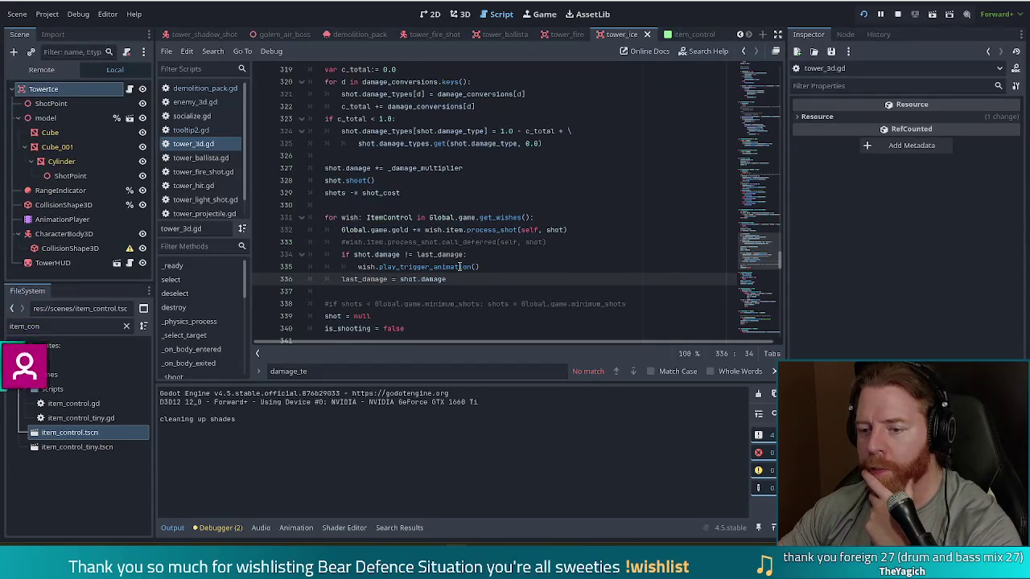
pyautogui.moveTo(373, 206)
pyautogui.mouseDown()
pyautogui.moveTo(450, 278)
pyautogui.moveTo(466, 277)
pyautogui.mouseUp()
pyautogui.click(466, 277)
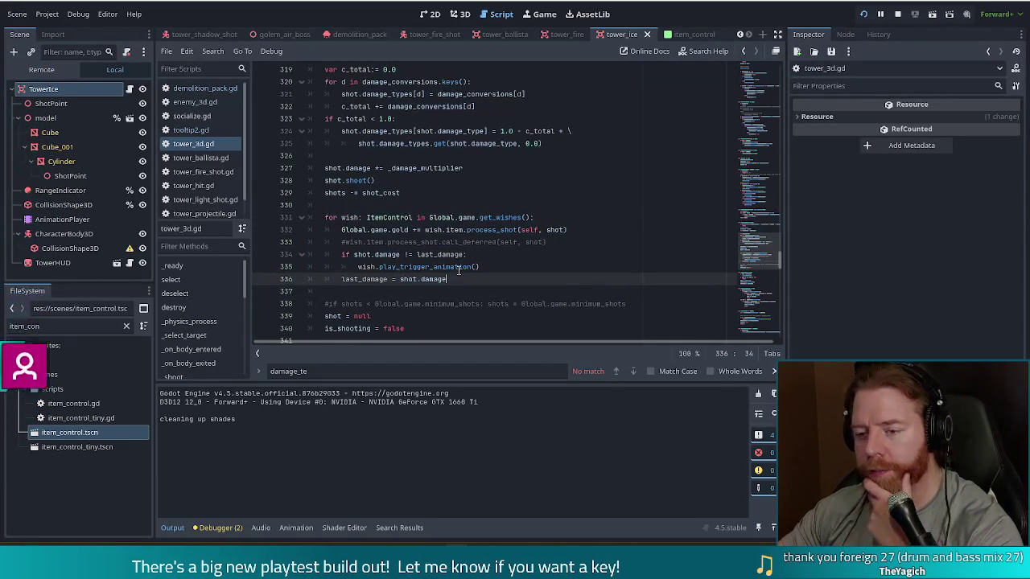
pyautogui.scroll(3, 470, 262)
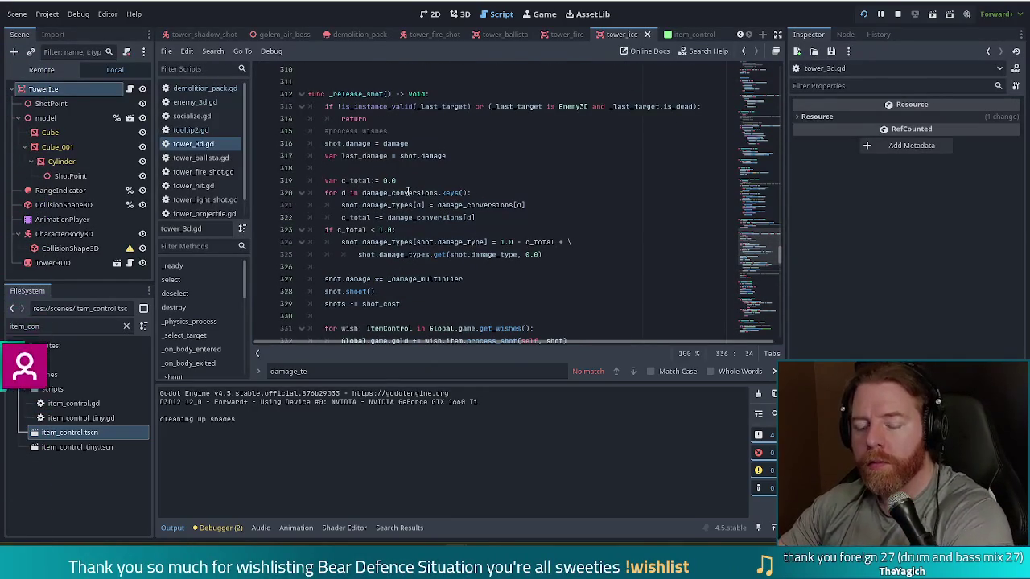
pyautogui.scroll(-7, 370, 165)
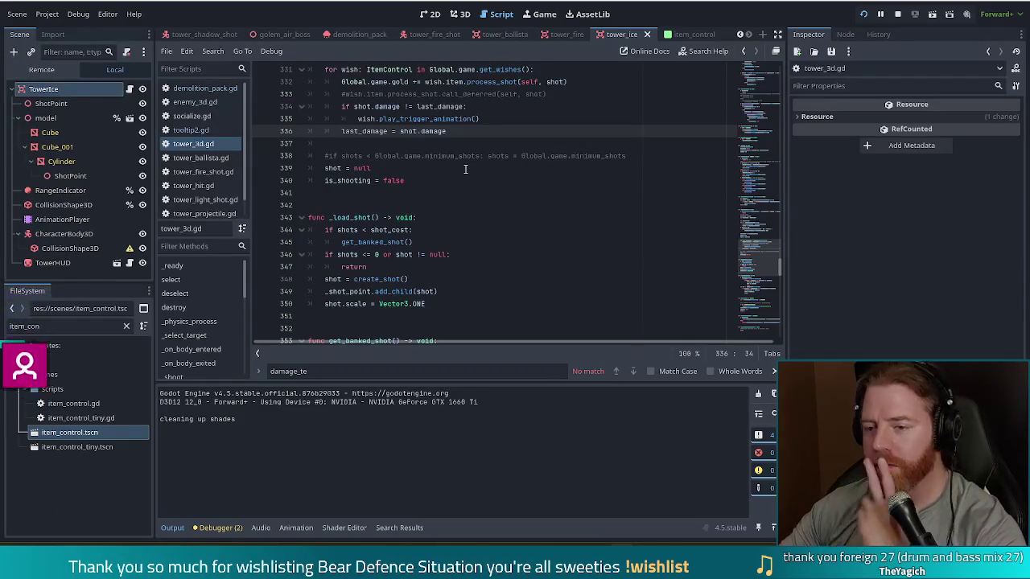
pyautogui.click(499, 180)
pyautogui.scroll(6, 544, 186)
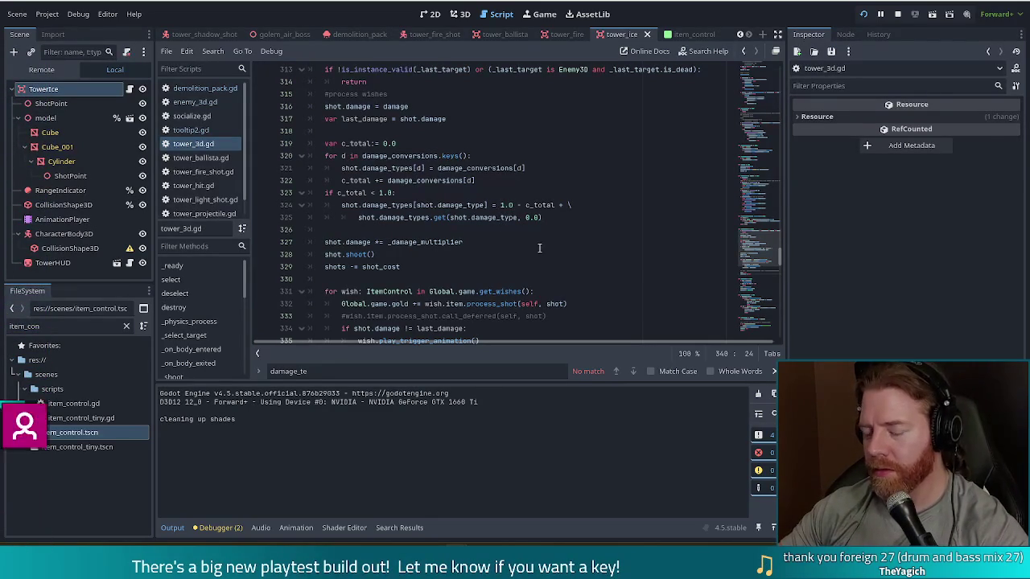
pyautogui.scroll(3, 525, 229)
pyautogui.scroll(-3, 524, 229)
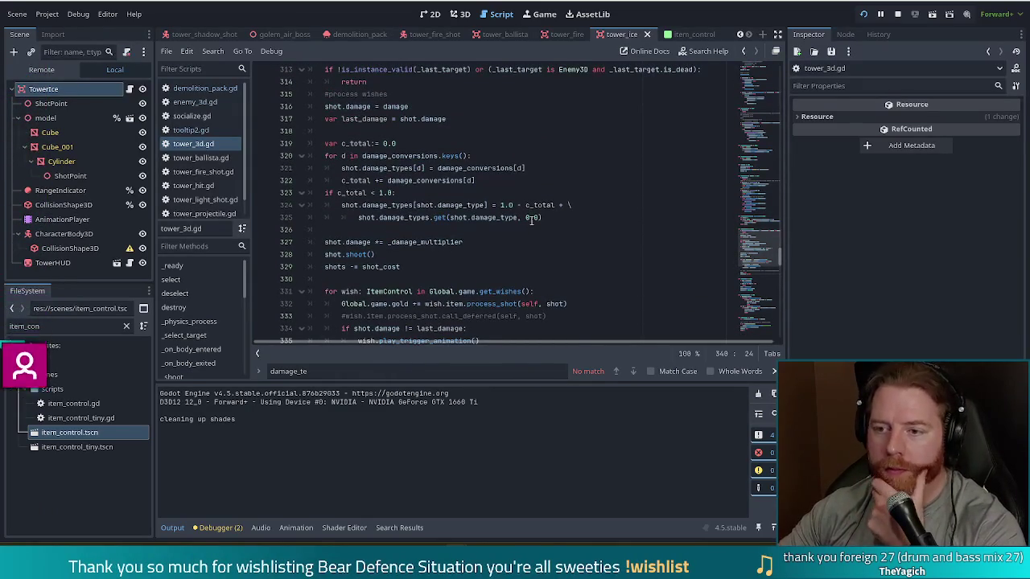
pyautogui.scroll(2, 527, 220)
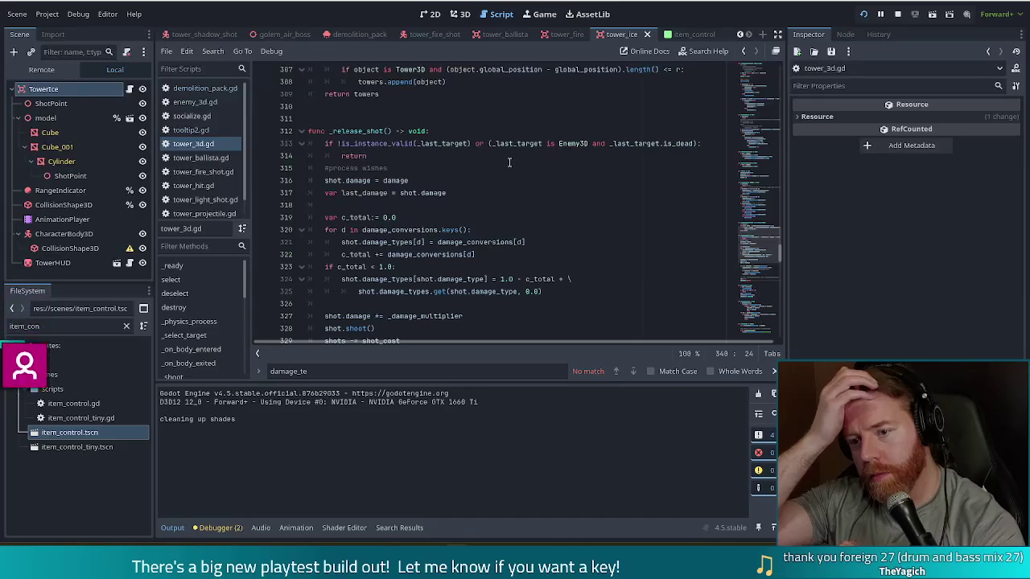
# Give _release_shot a parameter s typed as TowerShot
pyautogui.click(386, 130)
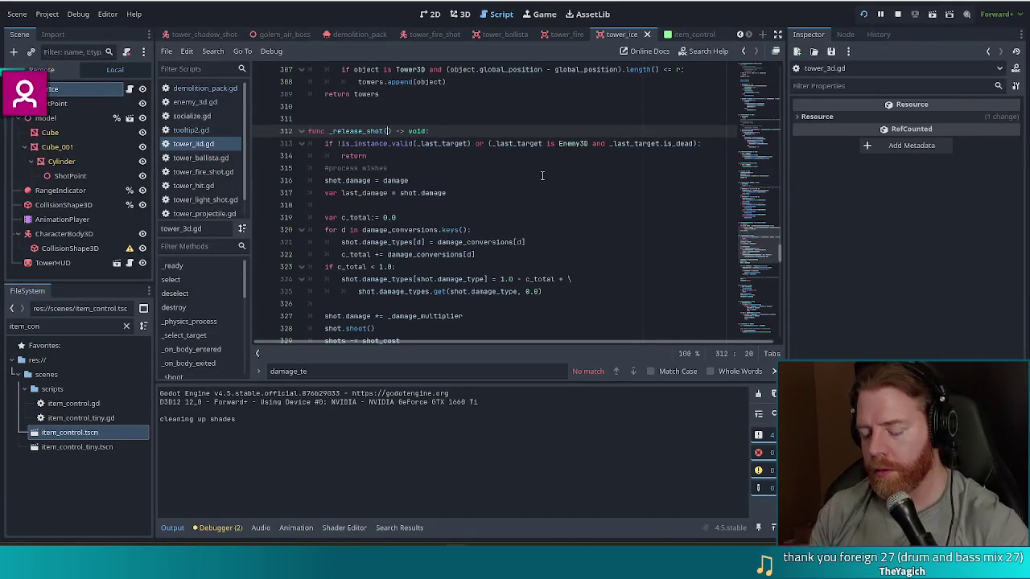
pyautogui.write('s: Sh')
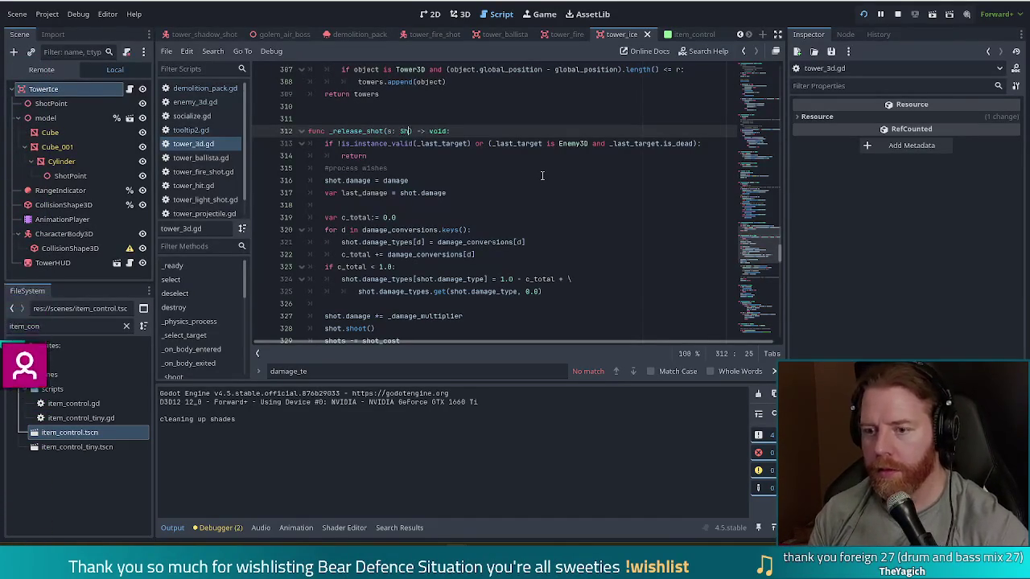
pyautogui.write('ot')
pyautogui.press('Return')
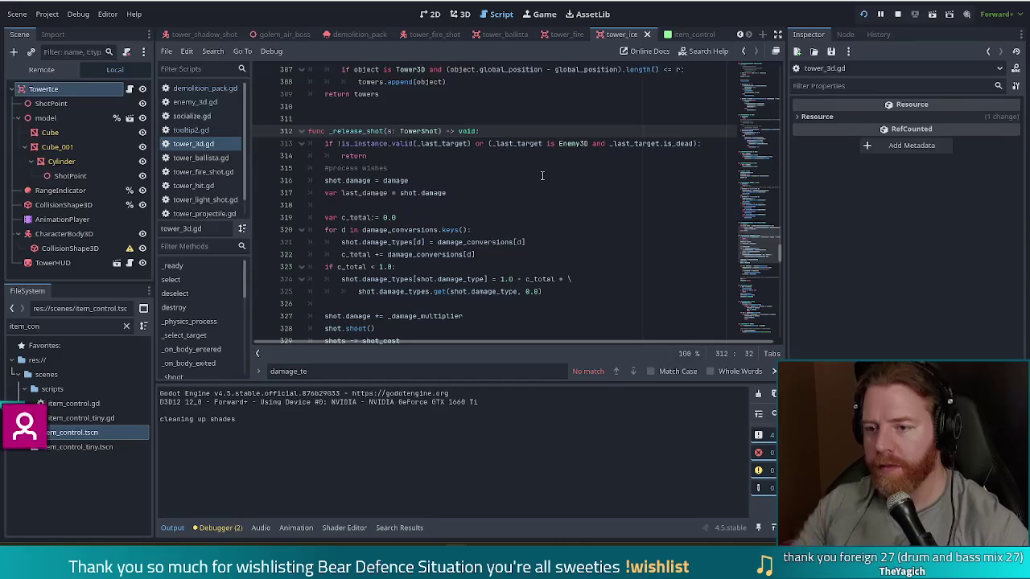
# Replace shot with s on lines 316, 317 and 321
pyautogui.doubleClick(331, 180)
pyautogui.write('s')
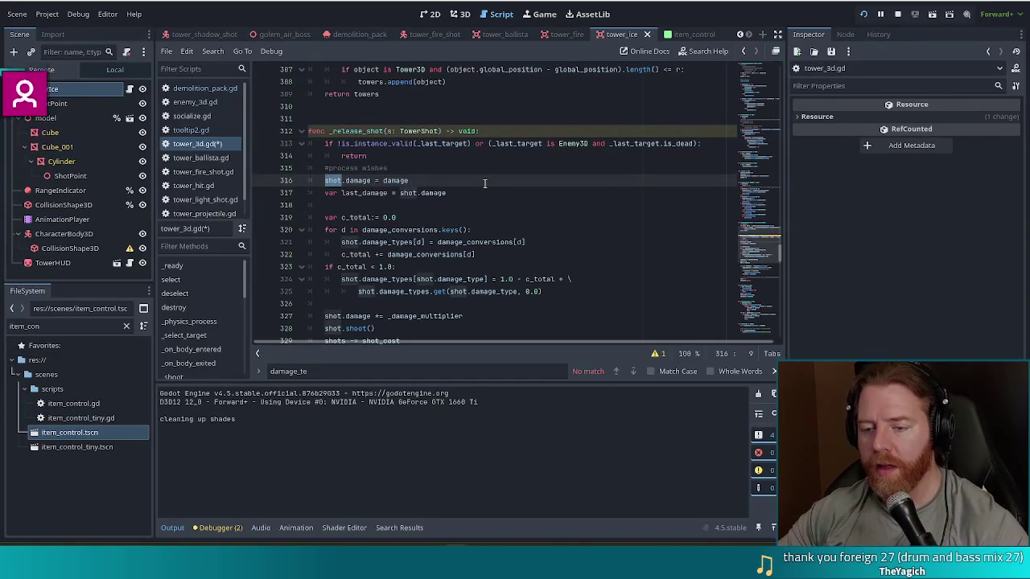
pyautogui.press('Escape')
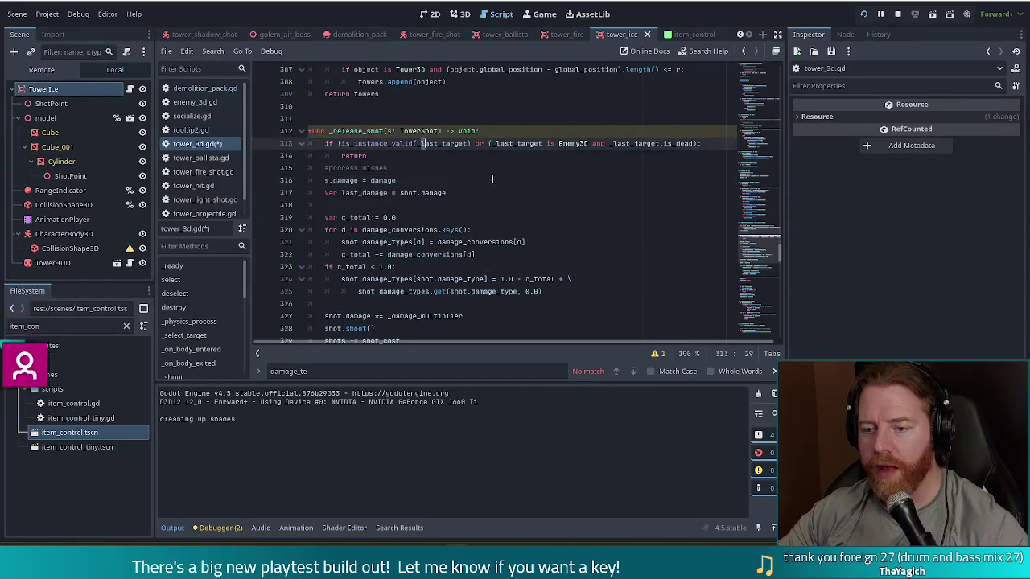
pyautogui.click(408, 194)
pyautogui.doubleClick(409, 193)
pyautogui.write('s')
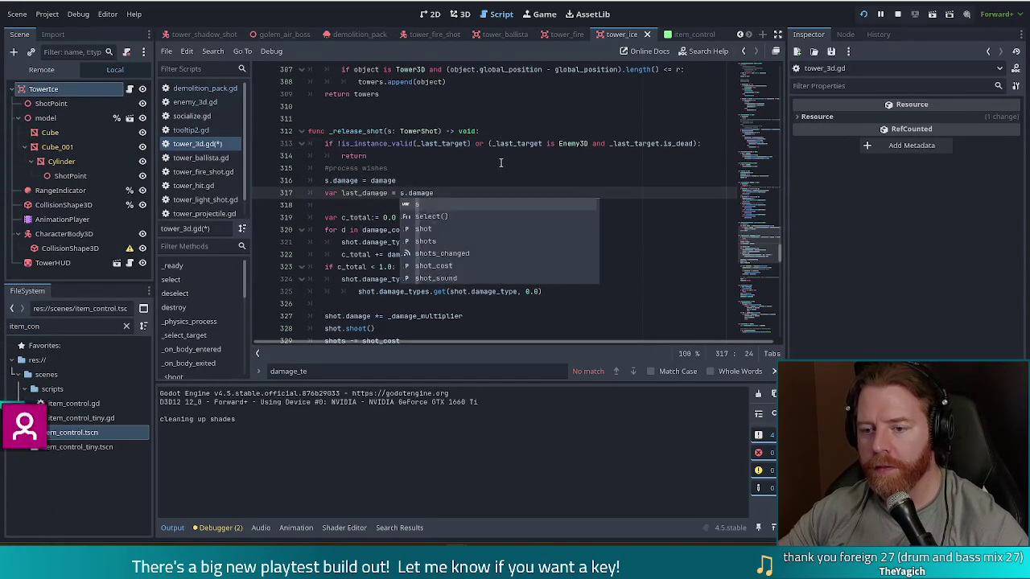
pyautogui.press('Escape')
pyautogui.scroll(-2, 471, 217)
pyautogui.doubleClick(350, 169)
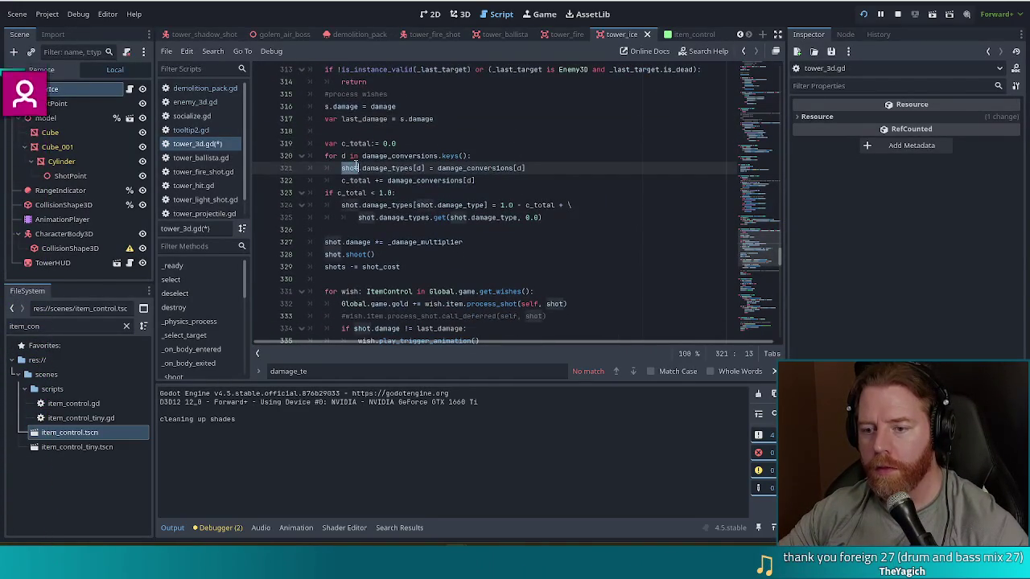
pyautogui.write('s')
pyautogui.press('Escape')
# Replace shot with s on lines 324, 325, 327 and 328, making it s.shoot()
pyautogui.press('Up')
pyautogui.press('Up')
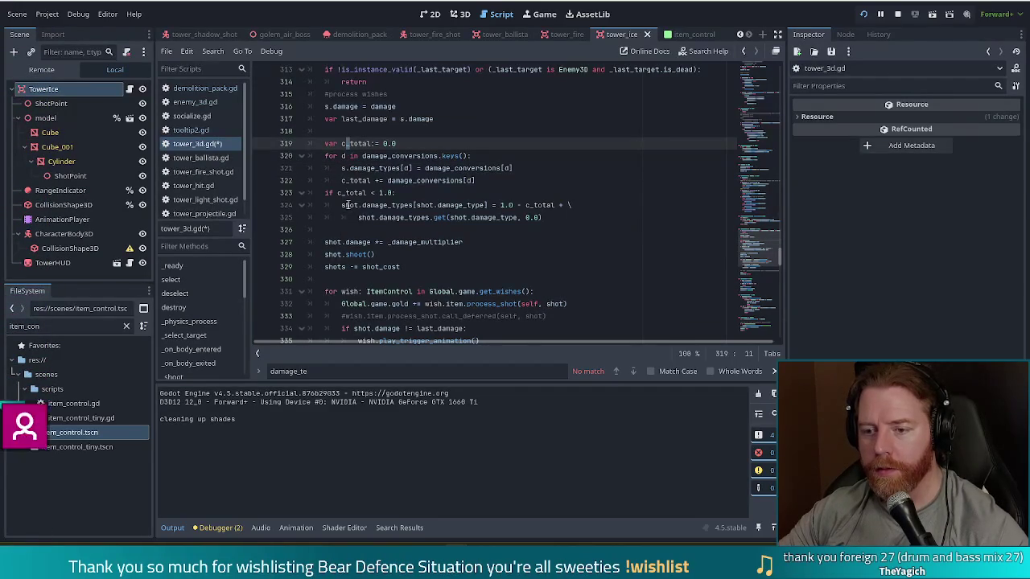
pyautogui.doubleClick(347, 206)
pyautogui.write('s')
pyautogui.doubleClick(414, 205)
pyautogui.write('s')
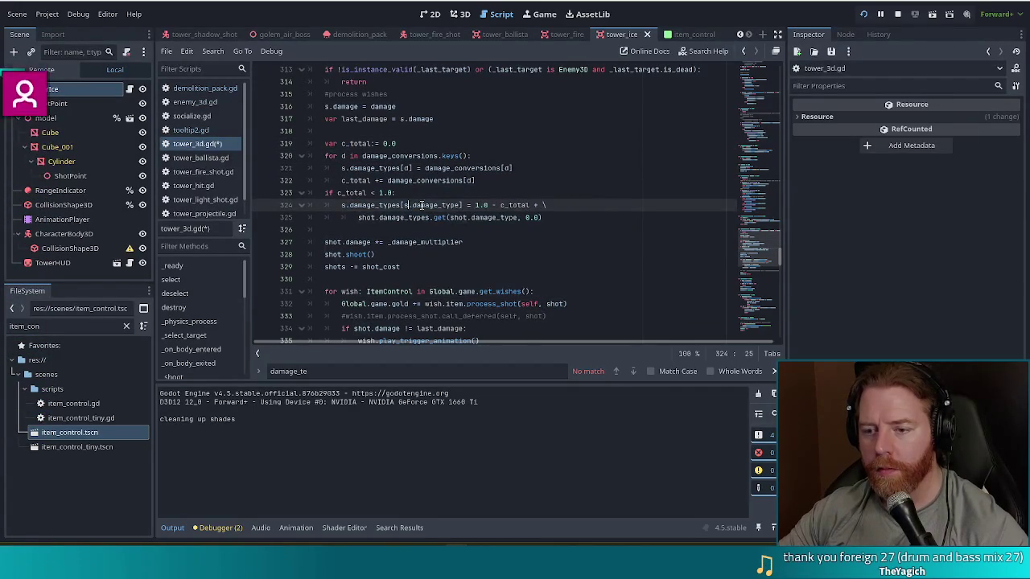
pyautogui.doubleClick(366, 217)
pyautogui.write('s')
pyautogui.doubleClick(453, 218)
pyautogui.write('s')
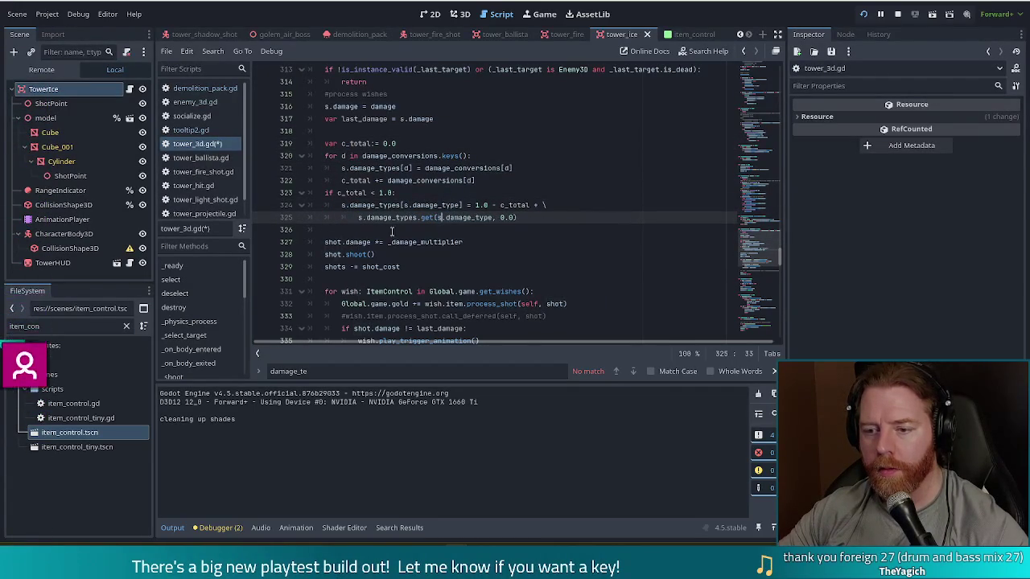
pyautogui.doubleClick(332, 242)
pyautogui.write('s')
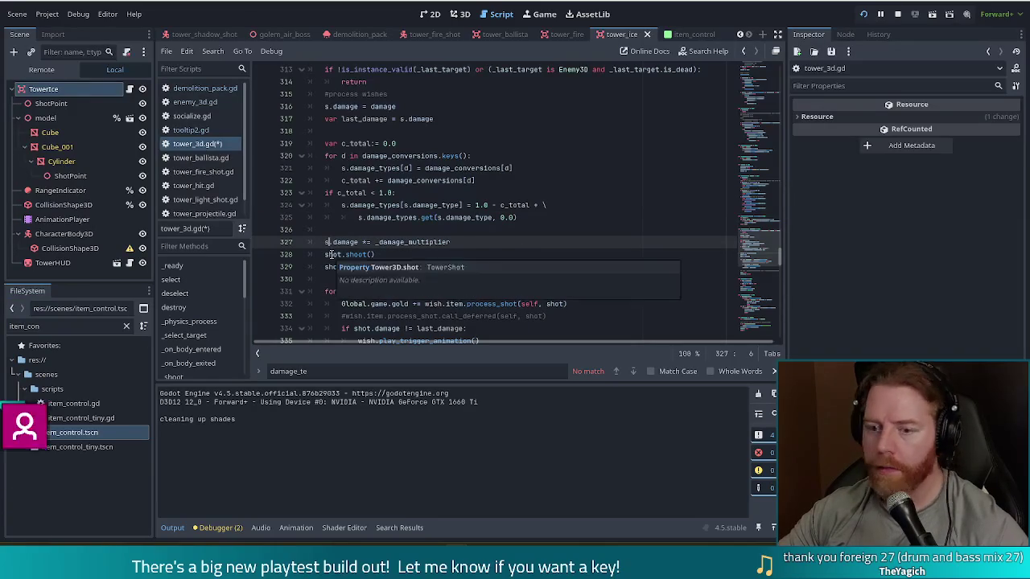
pyautogui.doubleClick(333, 254)
pyautogui.write('s')
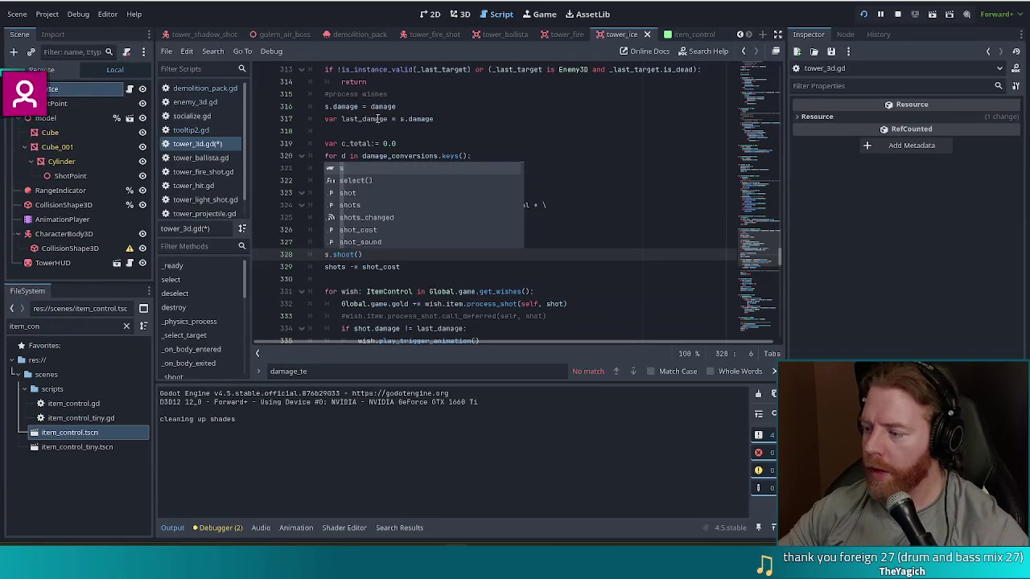
pyautogui.click(499, 157)
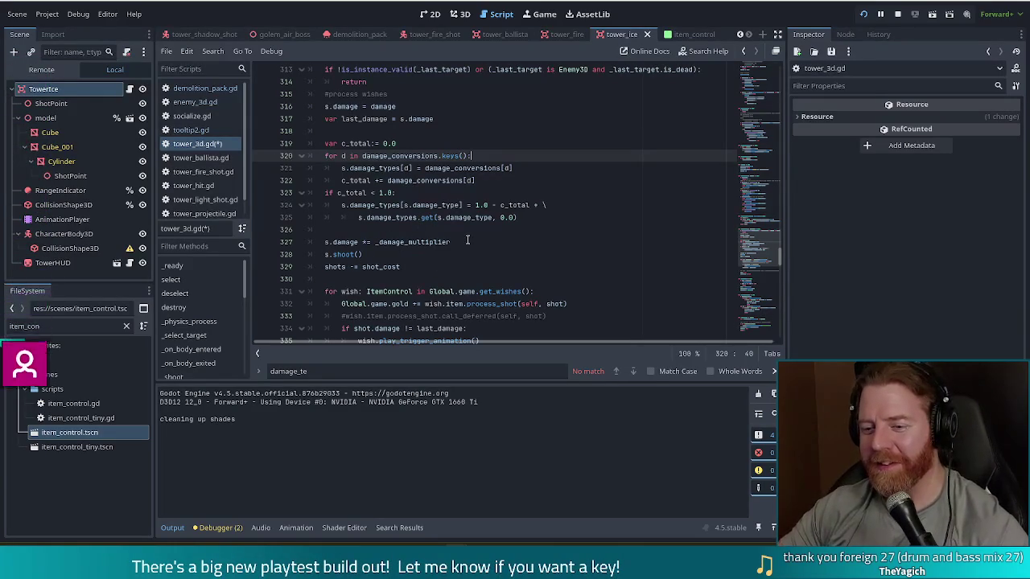
# Pass s to process_shot on line 332 and compare s.damage on line 334
pyautogui.scroll(-3, 704, 242)
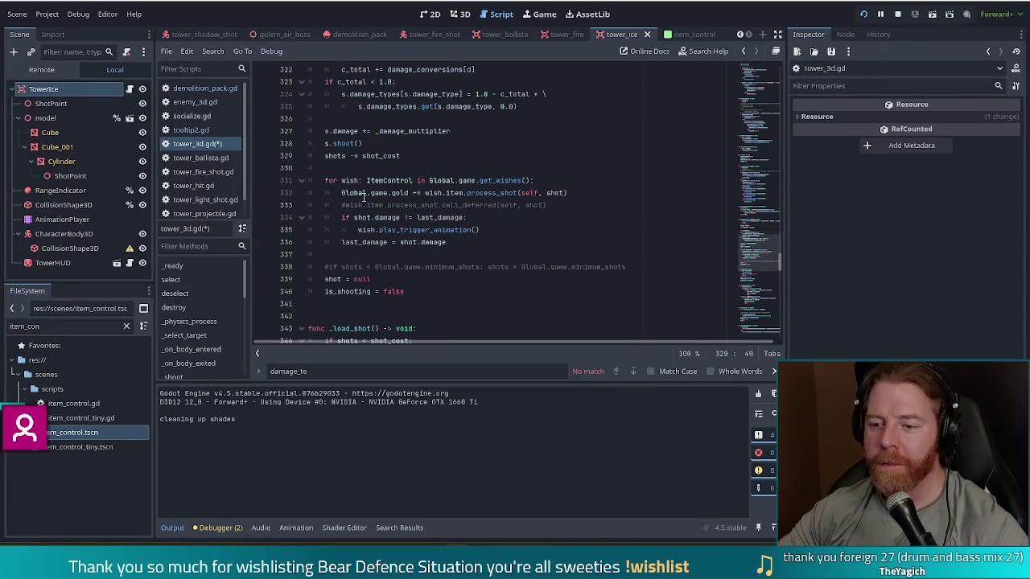
pyautogui.doubleClick(558, 192)
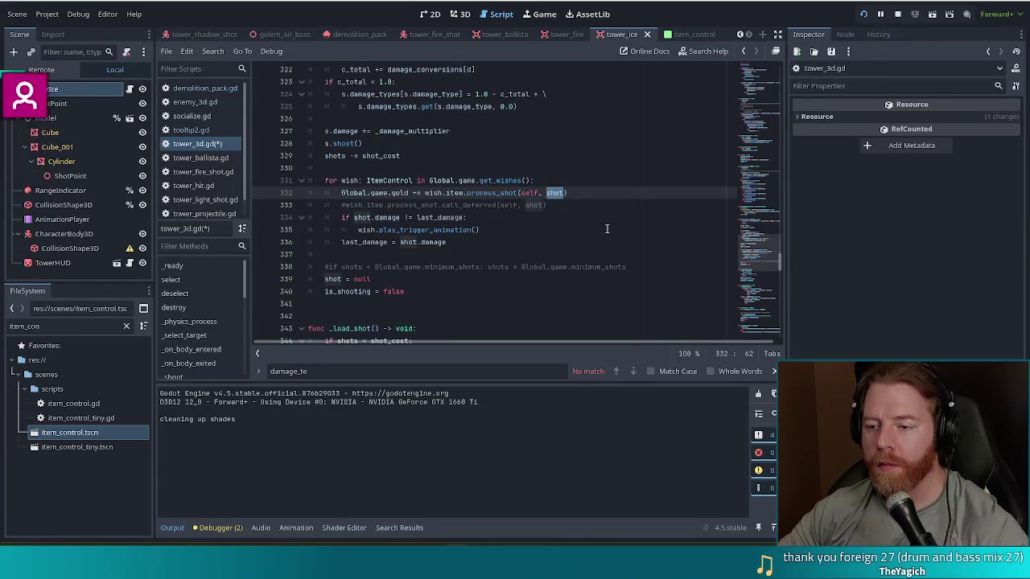
pyautogui.write('s')
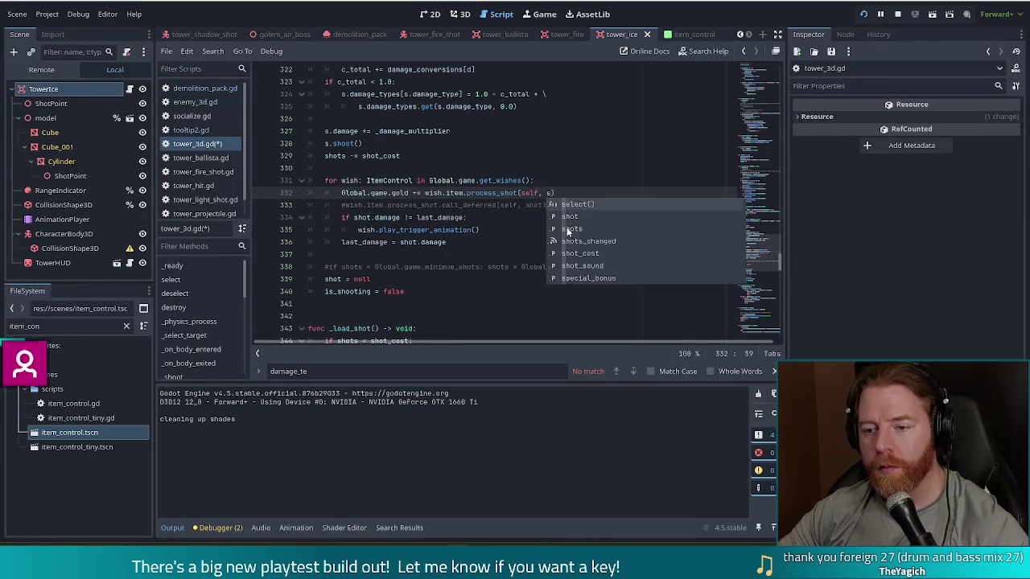
pyautogui.click(357, 218)
pyautogui.doubleClick(363, 217)
pyautogui.write('s')
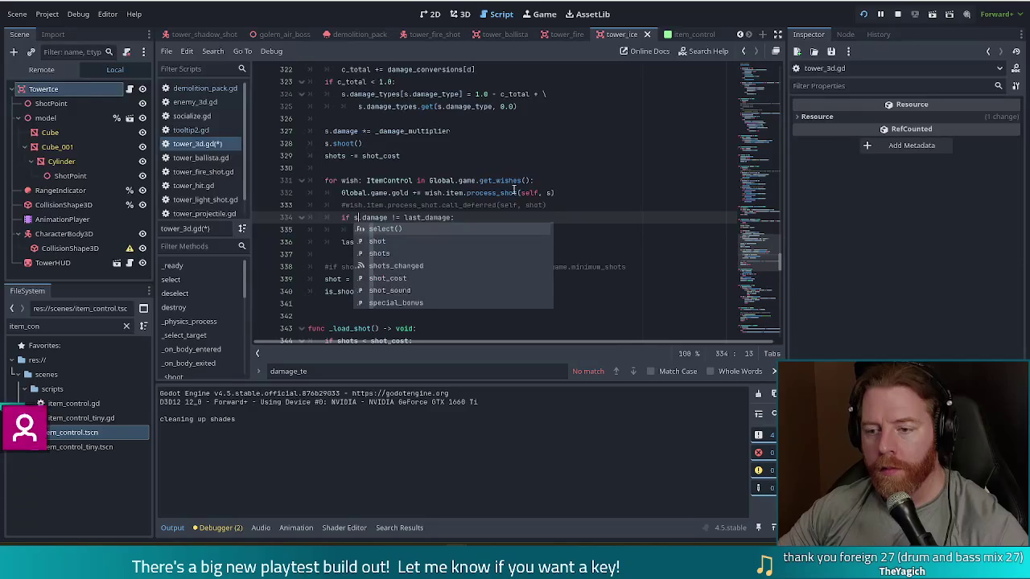
# Change line 336 to last_damage = s.damage
pyautogui.click(414, 181)
pyautogui.scroll(-1, 498, 193)
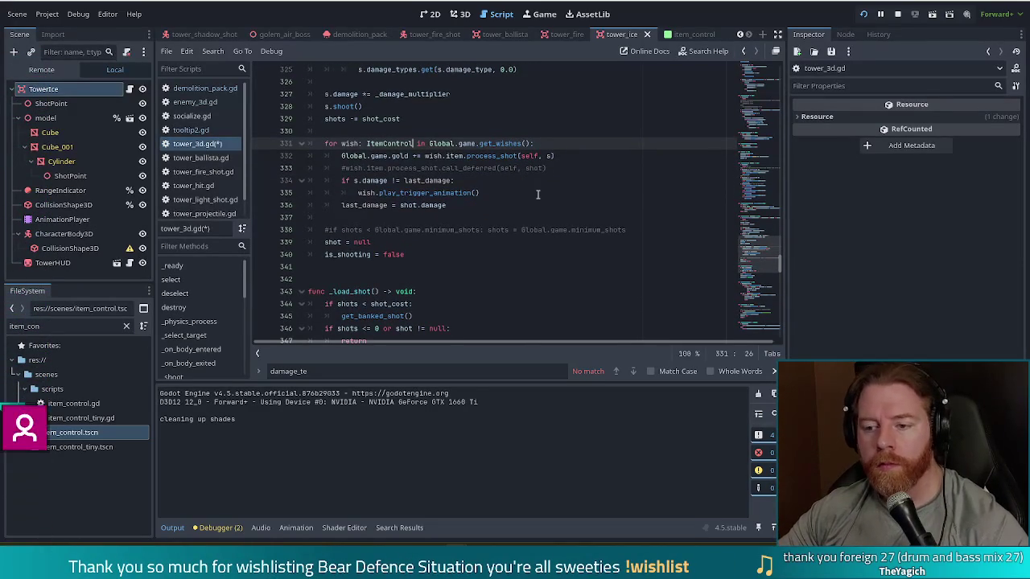
pyautogui.click(473, 180)
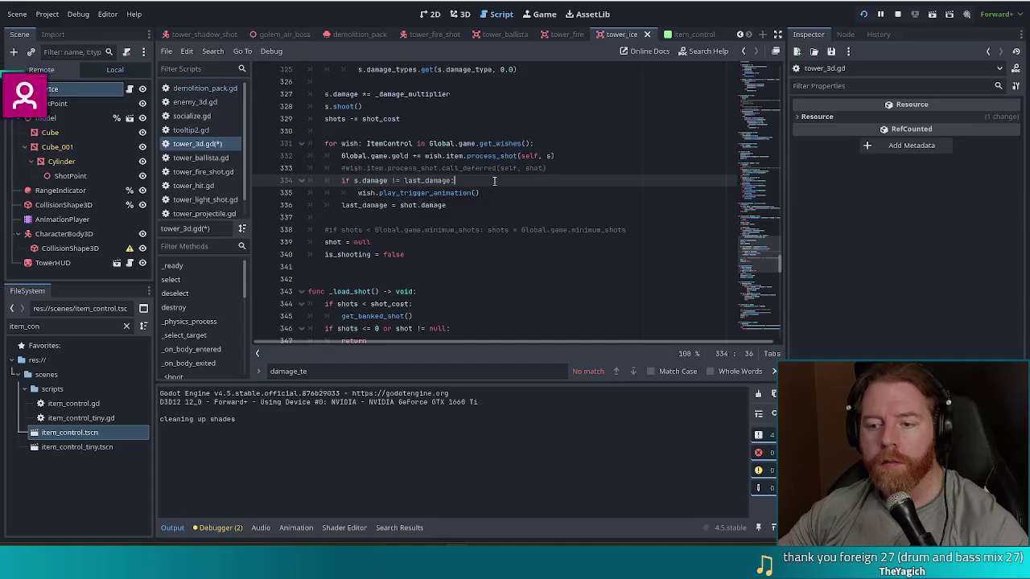
pyautogui.click(481, 193)
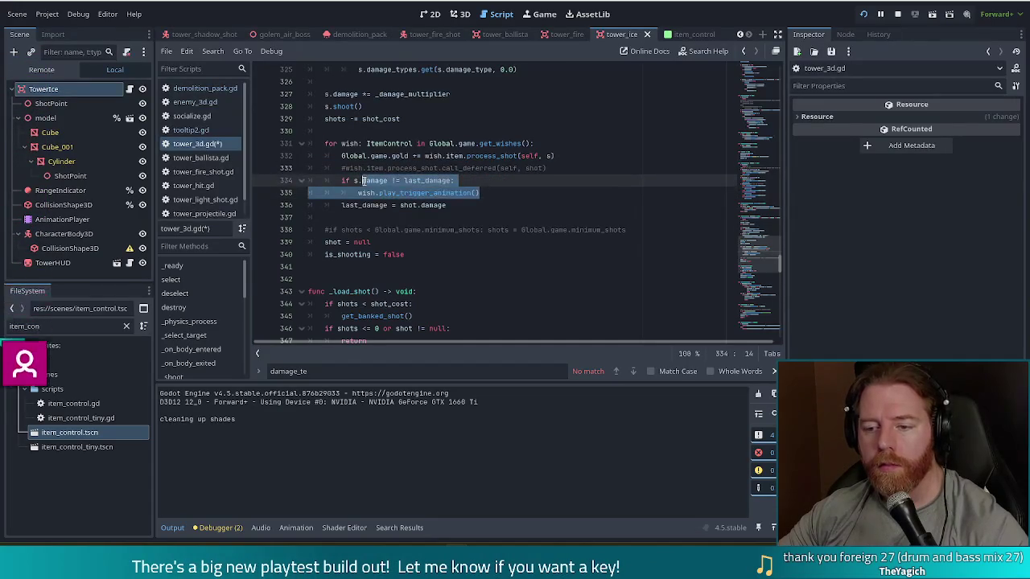
pyautogui.doubleClick(409, 205)
pyautogui.write('s')
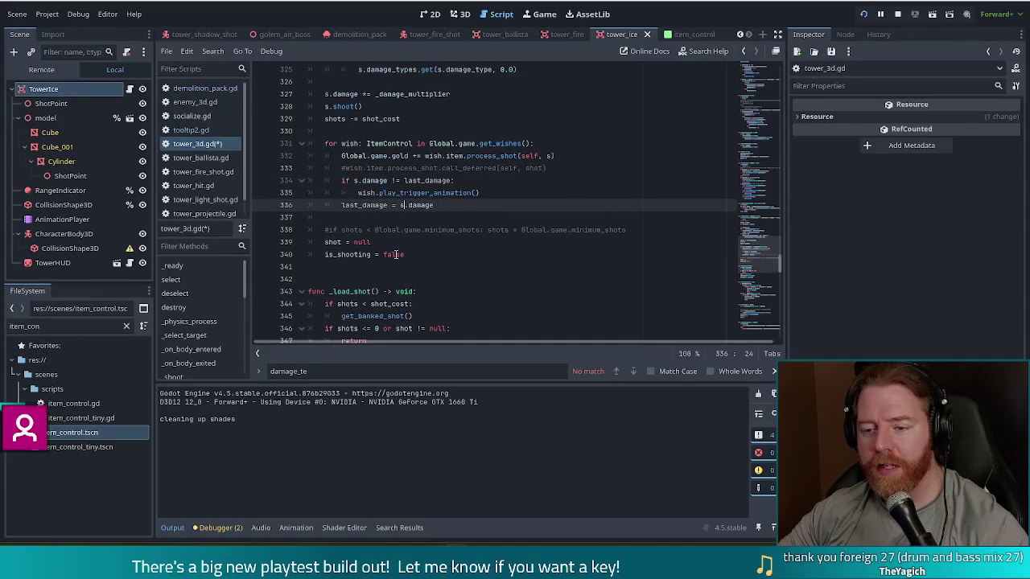
pyautogui.click(327, 217)
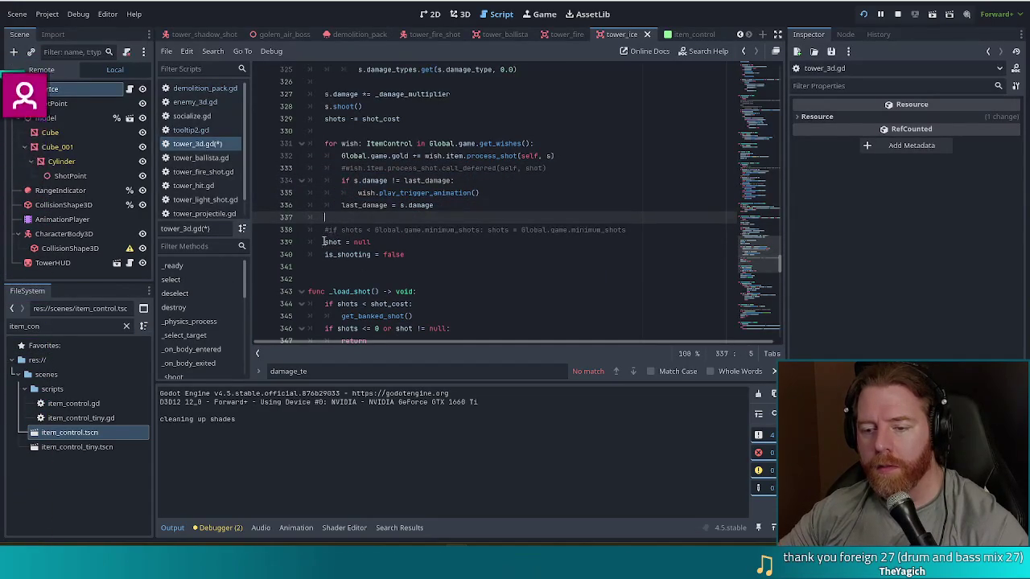
pyautogui.click(378, 242)
pyautogui.click(344, 243)
pyautogui.click(415, 181)
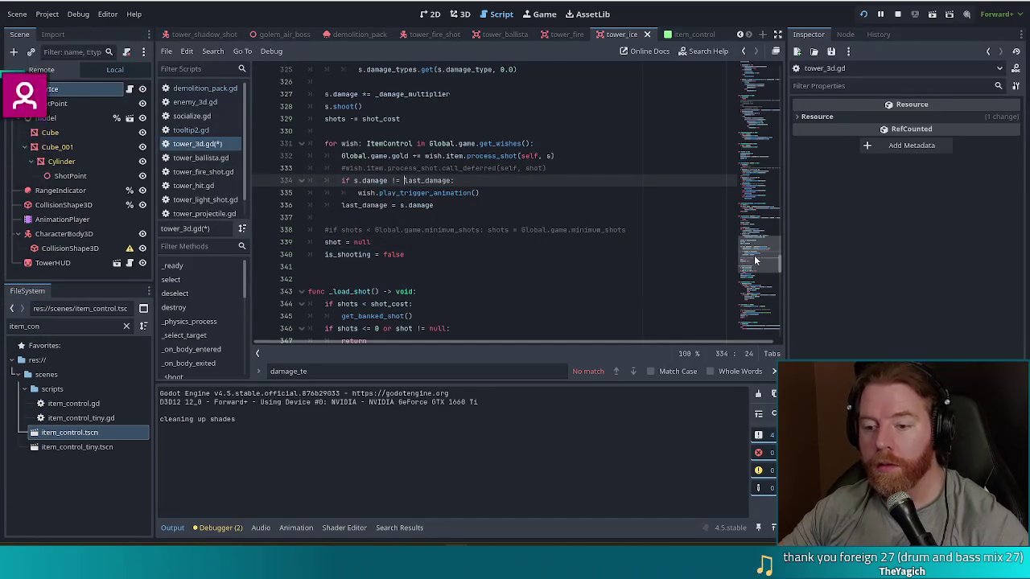
# Search 'rele' to jump to _release_shot(s: TowerShot), save the script, and return to line 316
pyautogui.hotkey('ctrl', 'f')
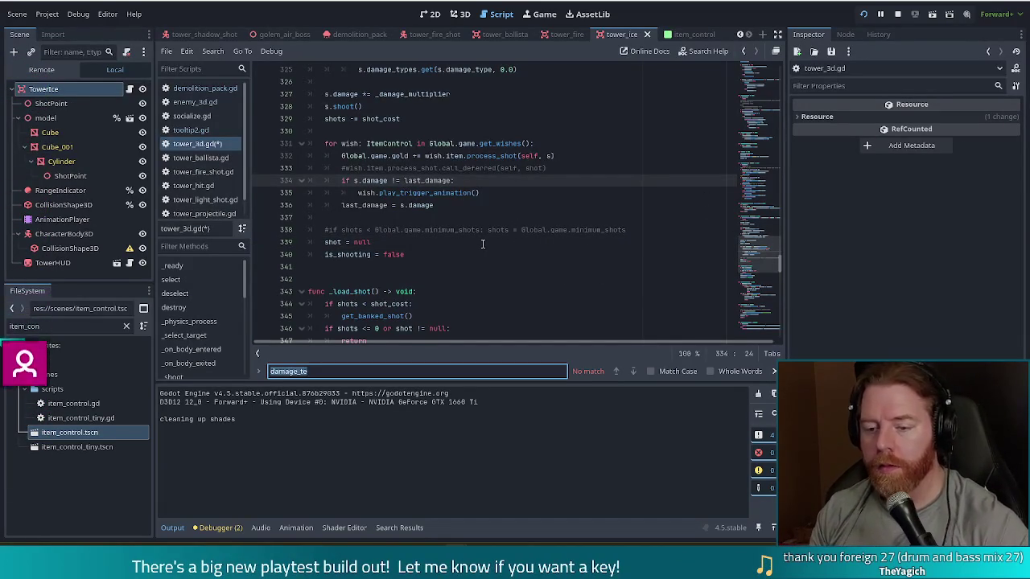
pyautogui.write('release')
pyautogui.hotkey('ctrl', 's')
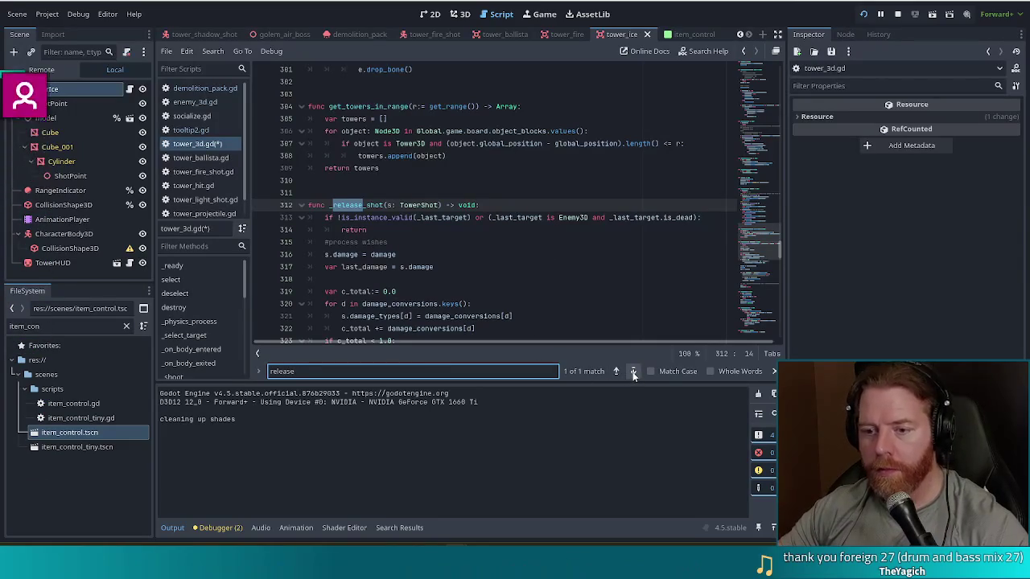
pyautogui.click(511, 258)
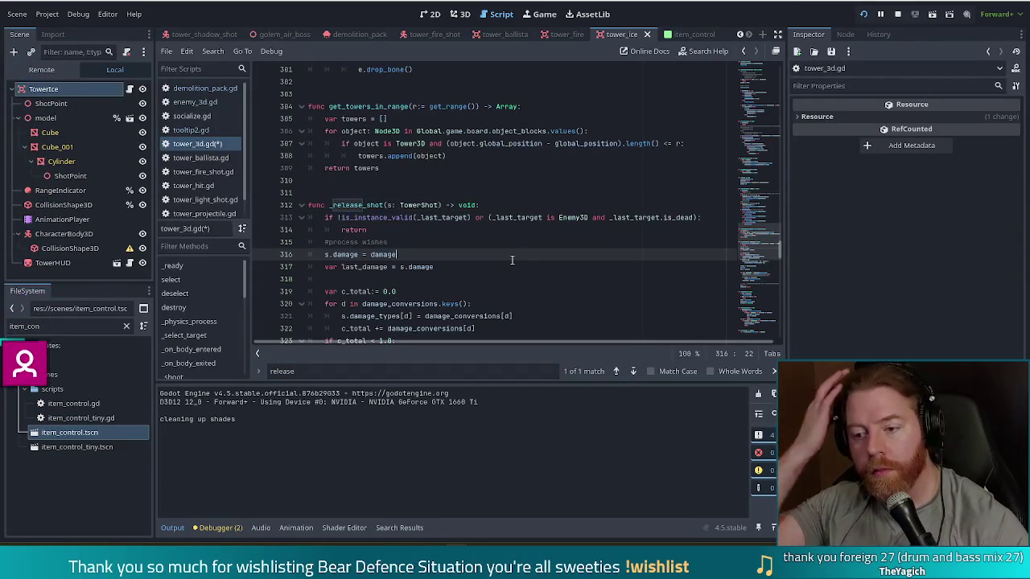
pyautogui.hotkey('ctrl', 's')
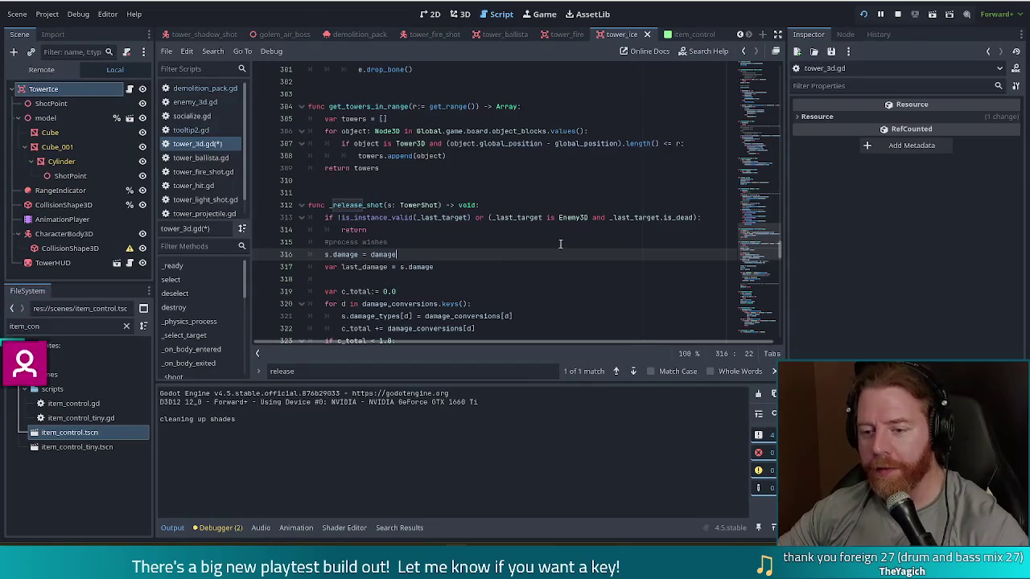
pyautogui.moveTo(764, 220)
pyautogui.mouseDown()
pyautogui.moveTo(764, 211)
pyautogui.moveTo(766, 243)
pyautogui.mouseUp()
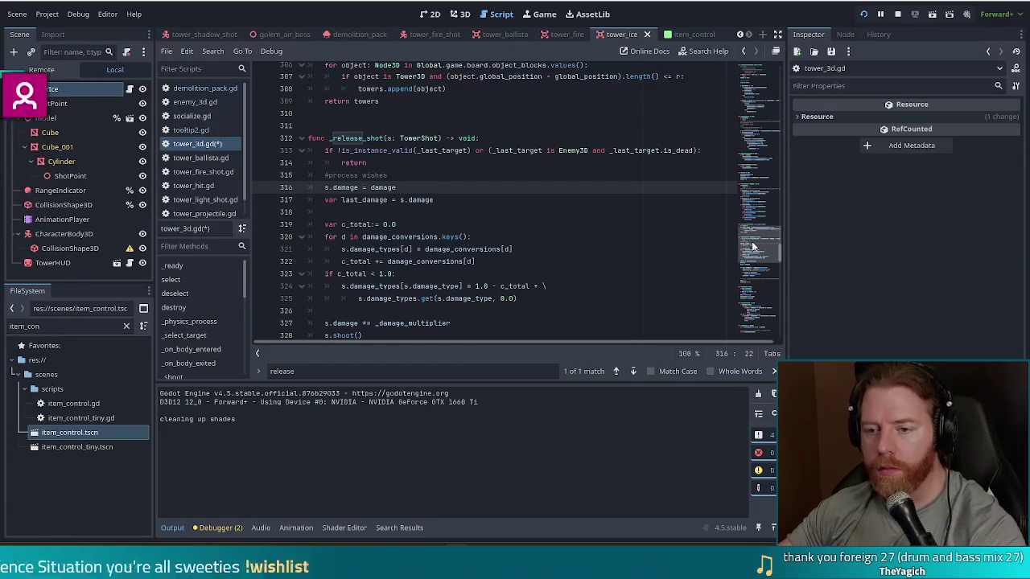
pyautogui.scroll(-5, 758, 249)
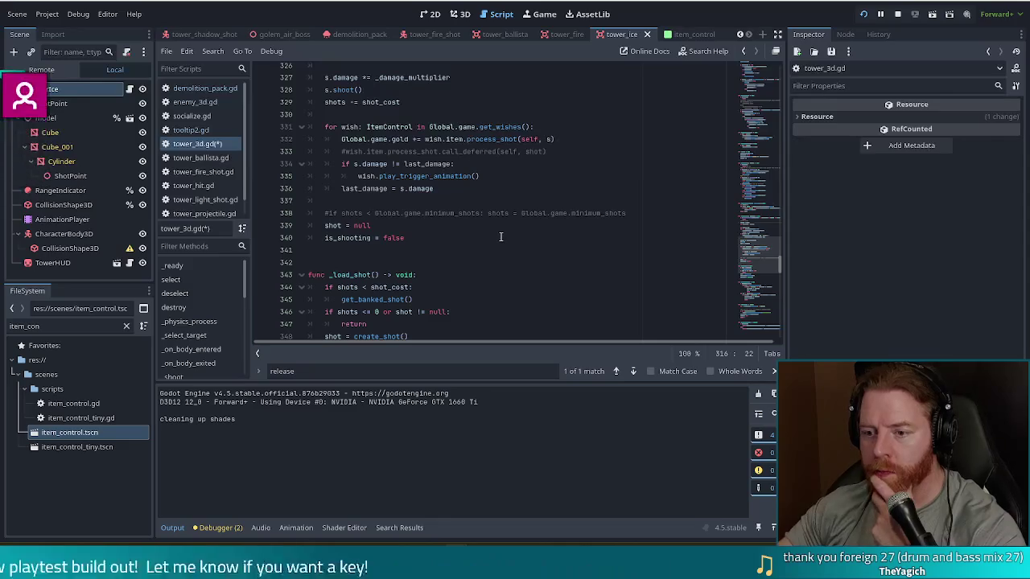
pyautogui.scroll(3, 495, 246)
pyautogui.scroll(-3, 492, 252)
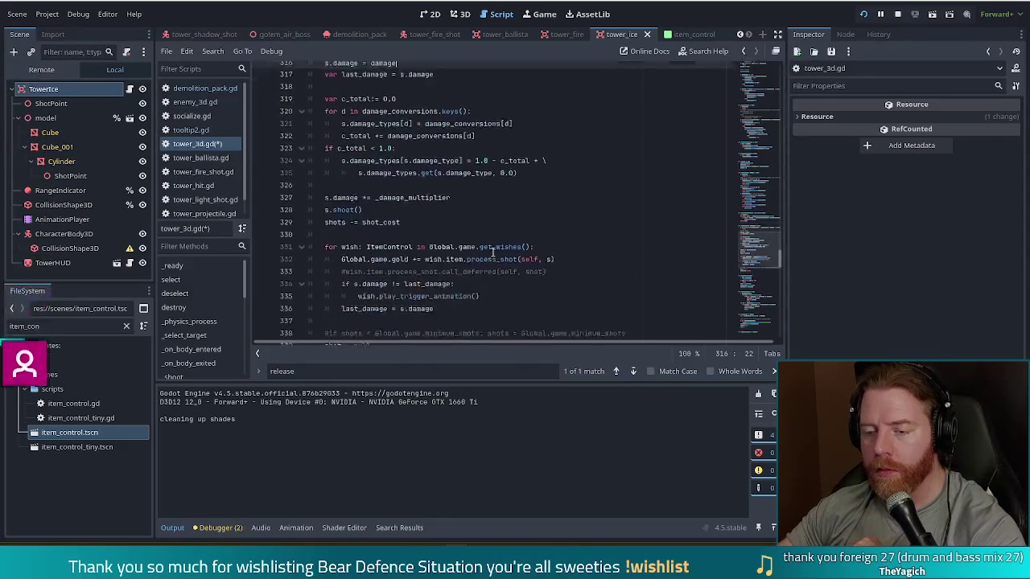
pyautogui.scroll(5, 499, 252)
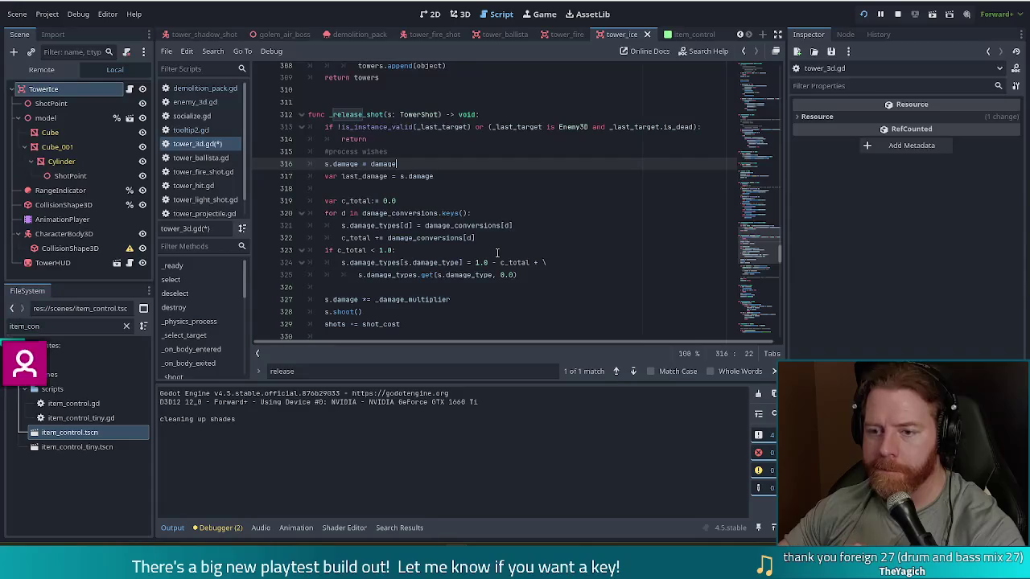
pyautogui.scroll(-6, 497, 254)
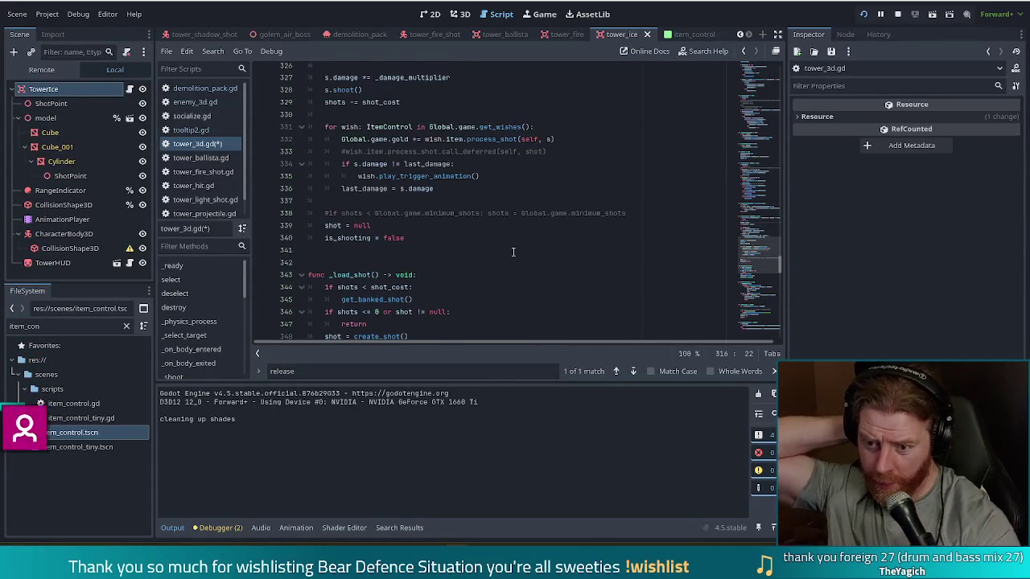
pyautogui.click(352, 212)
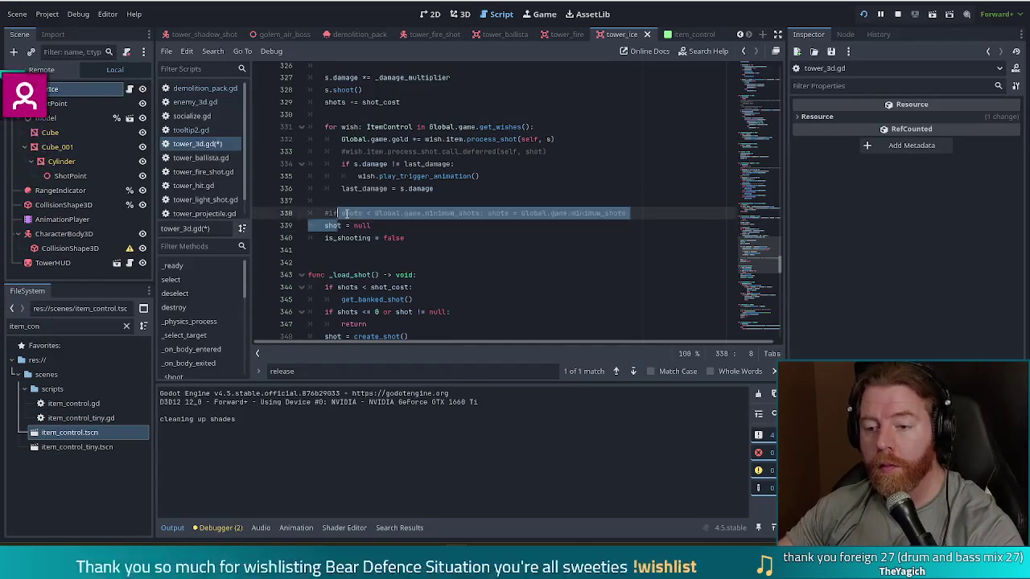
pyautogui.click(462, 225)
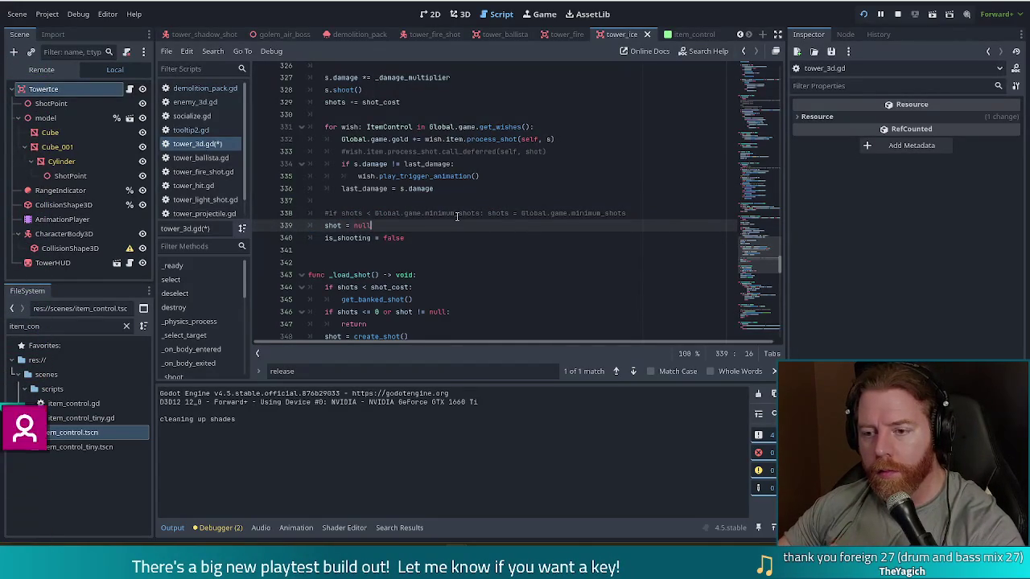
pyautogui.scroll(3, 455, 217)
pyautogui.scroll(5, 457, 216)
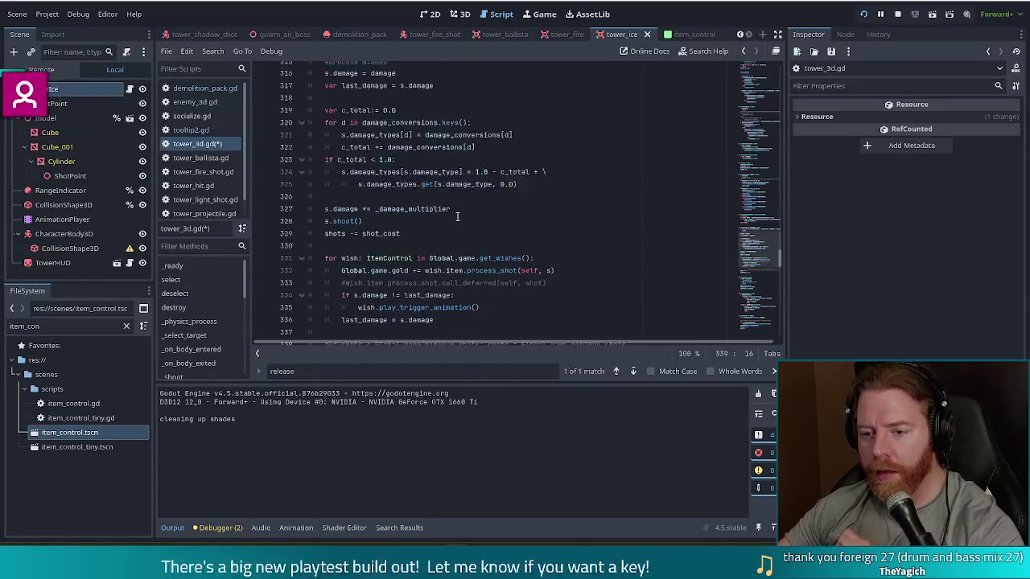
pyautogui.scroll(-4, 458, 217)
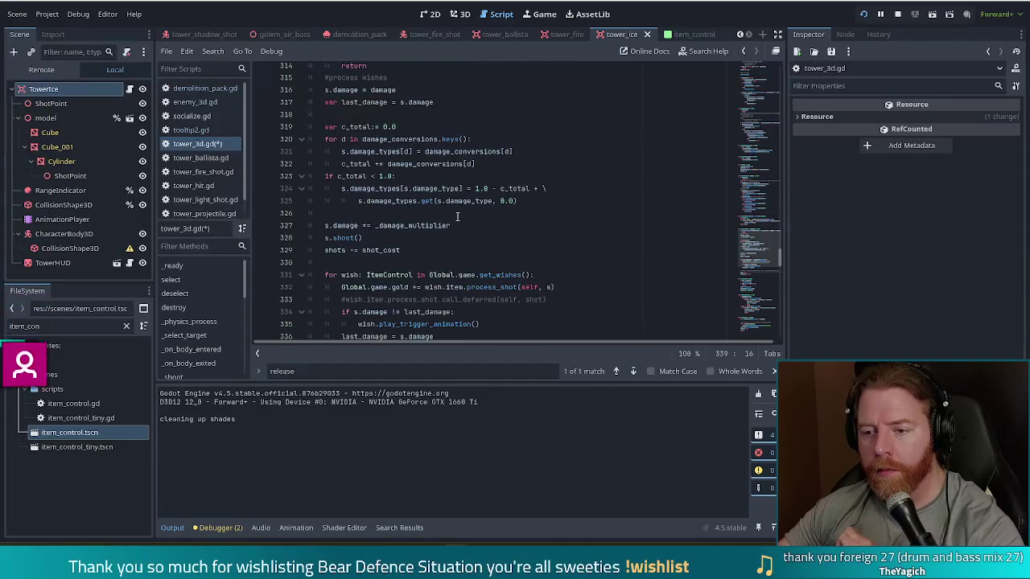
pyautogui.scroll(-7, 457, 217)
pyautogui.scroll(1, 459, 218)
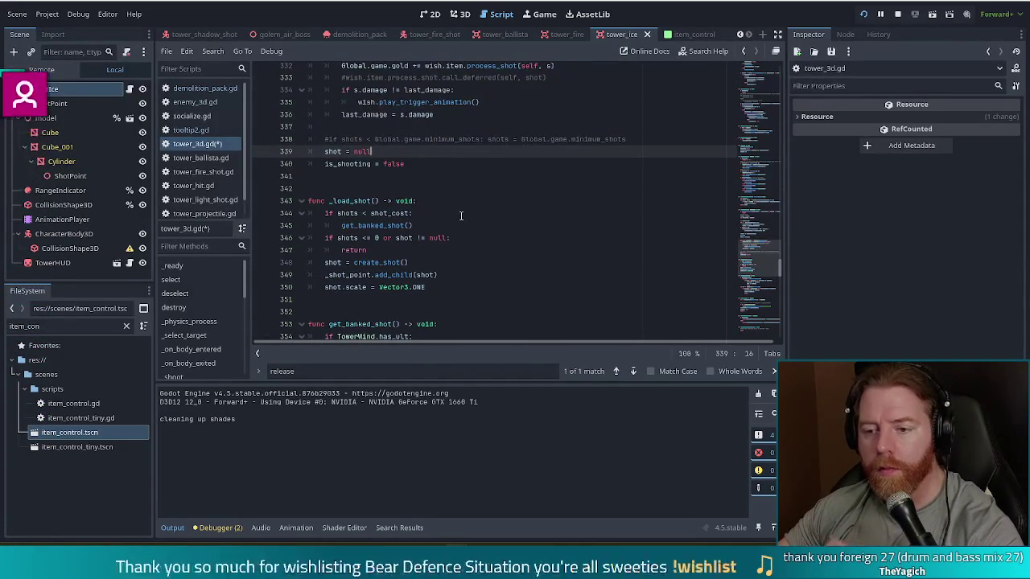